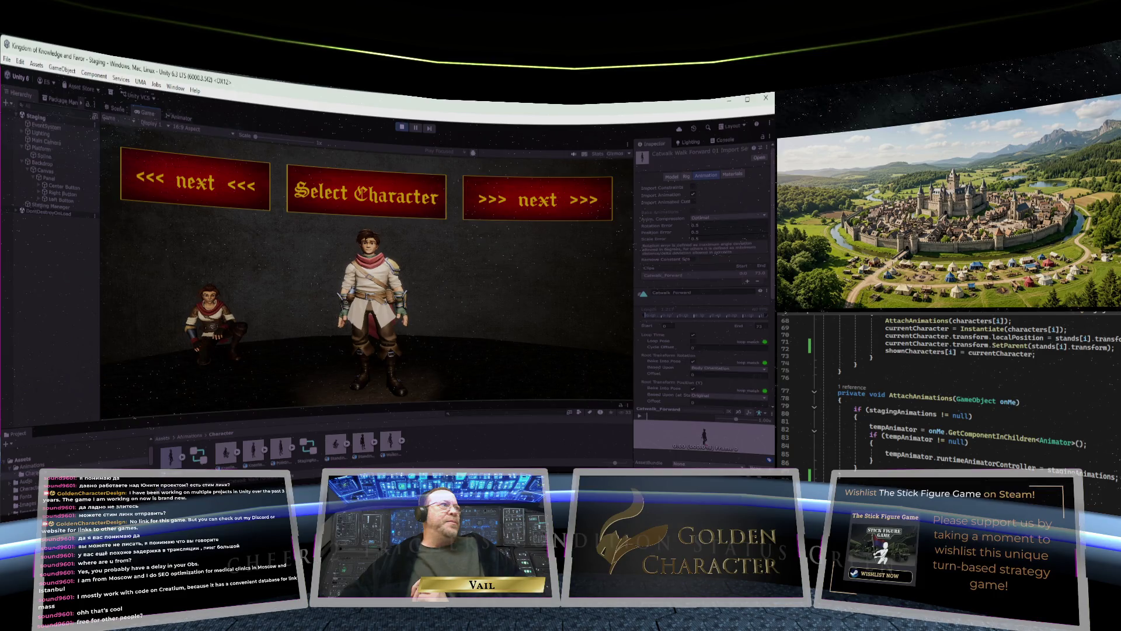
- Rotate the stands with '<<< next <<<' so the left-stand character reaches the centre
click(223, 194)
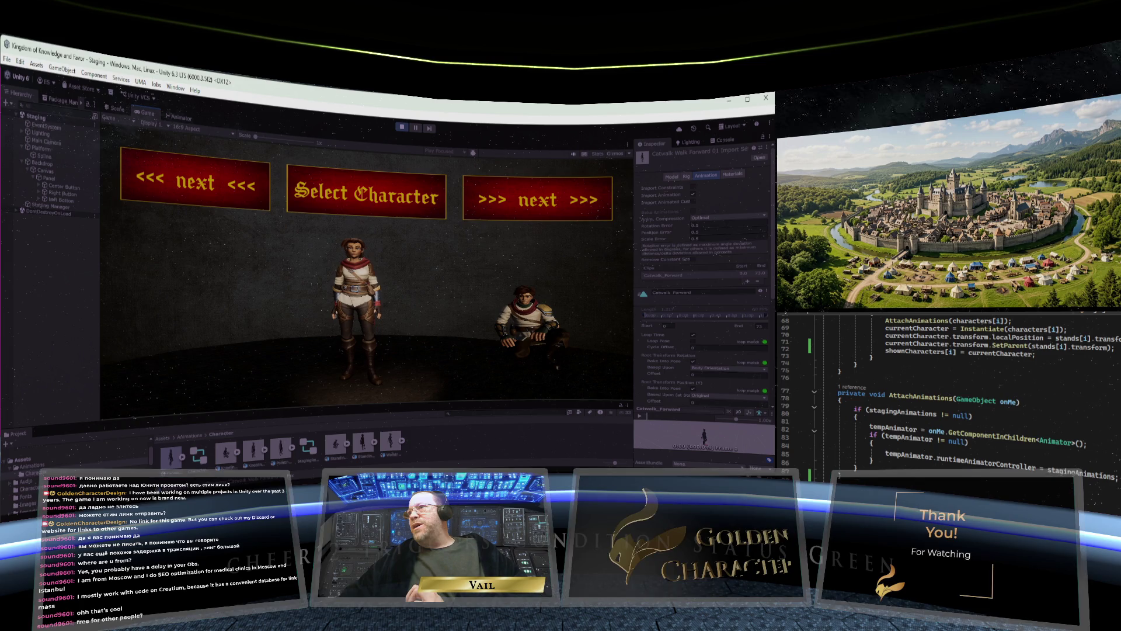
scroll(1095, 461, up, 10)
- Rotate the next character to centre, then scroll StagingMGR to its fields, including rotateDuration = 1
scroll(1095, 461, up, 10)
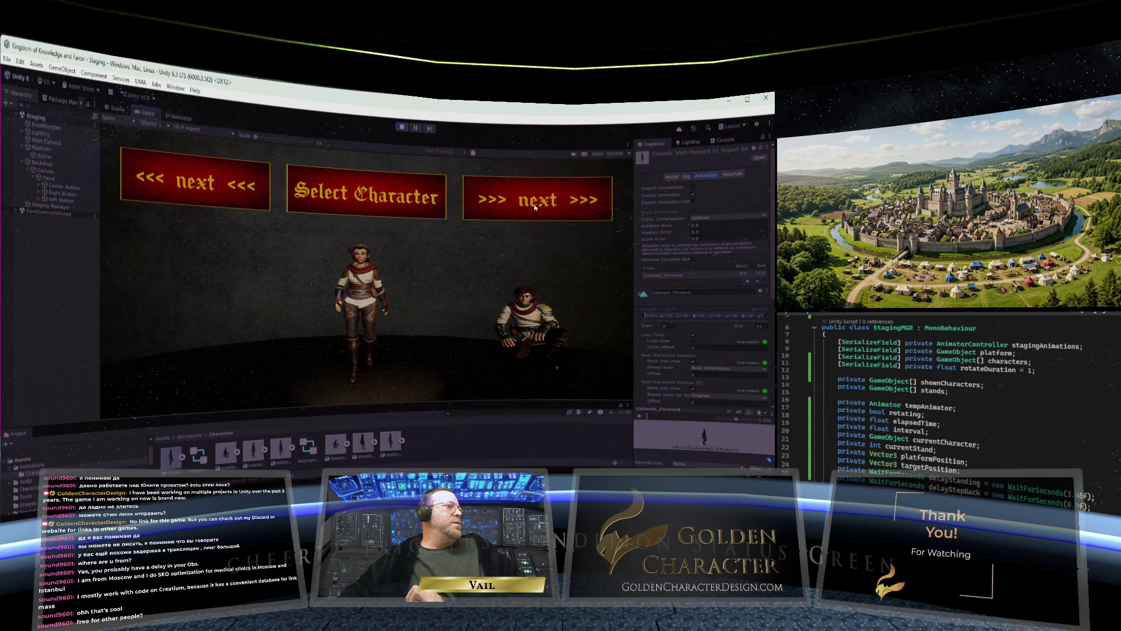
click(535, 206)
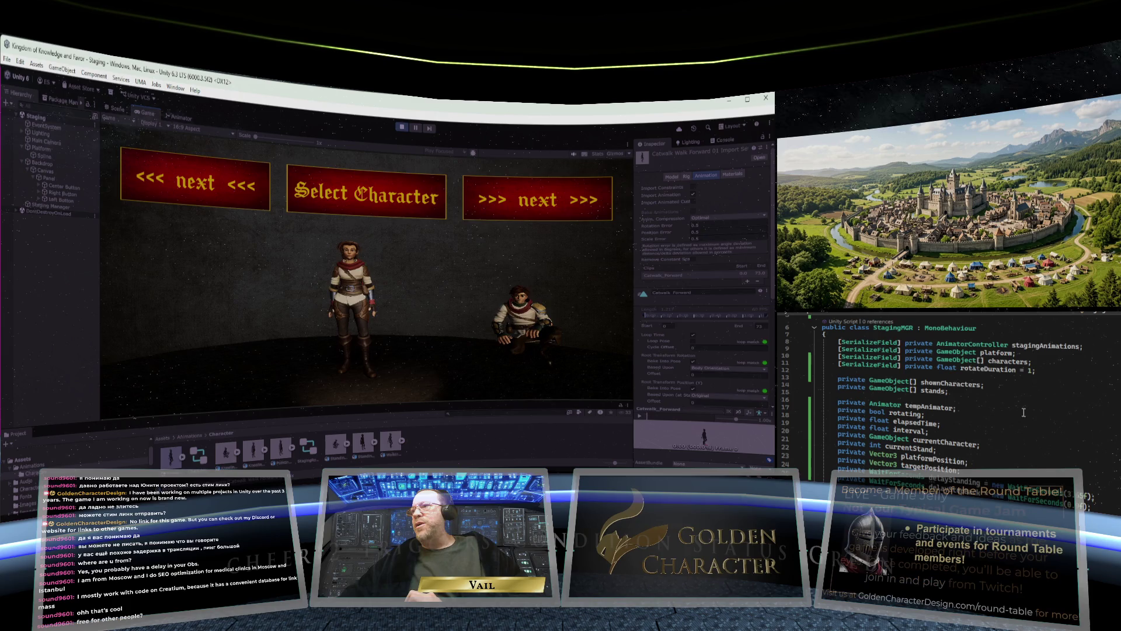
scroll(1023, 412, up, 1)
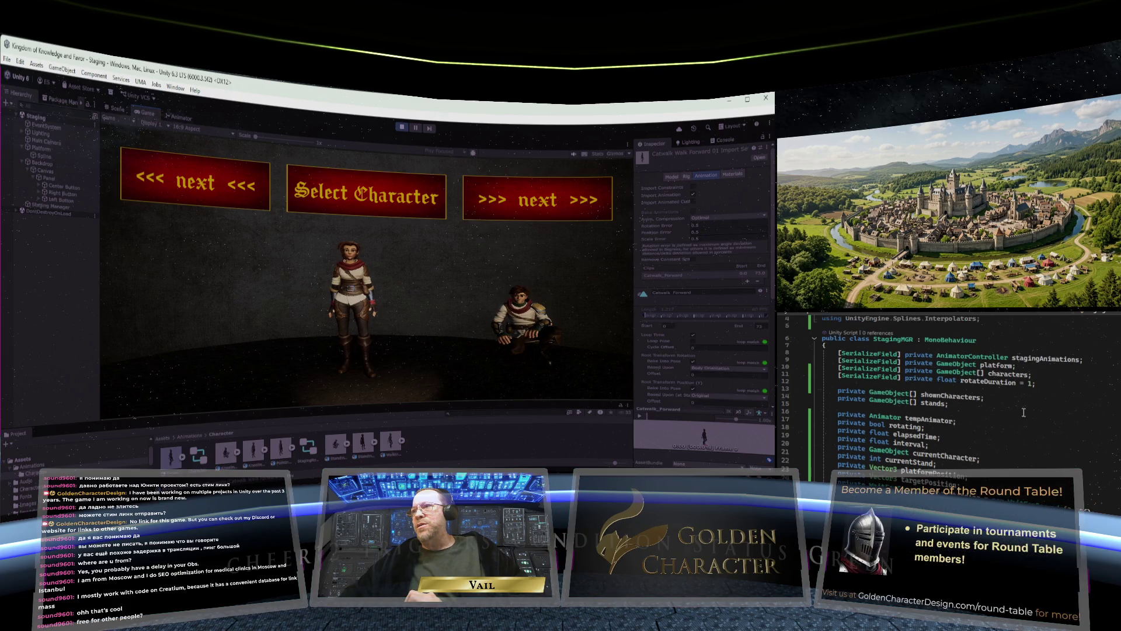
scroll(1023, 412, down, 1)
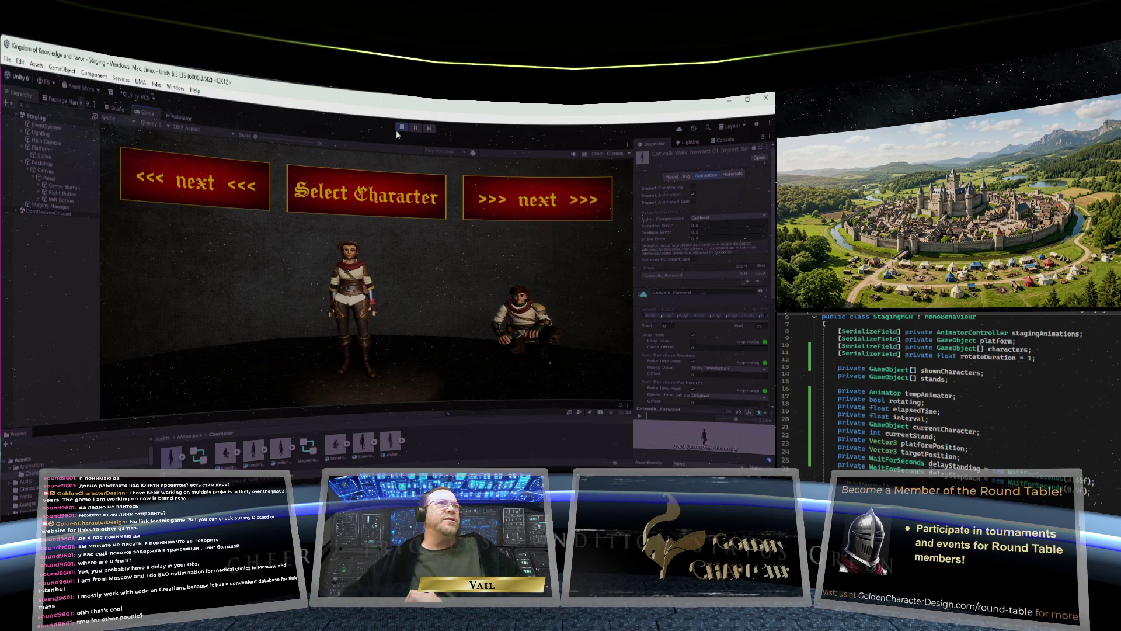
click(910, 464)
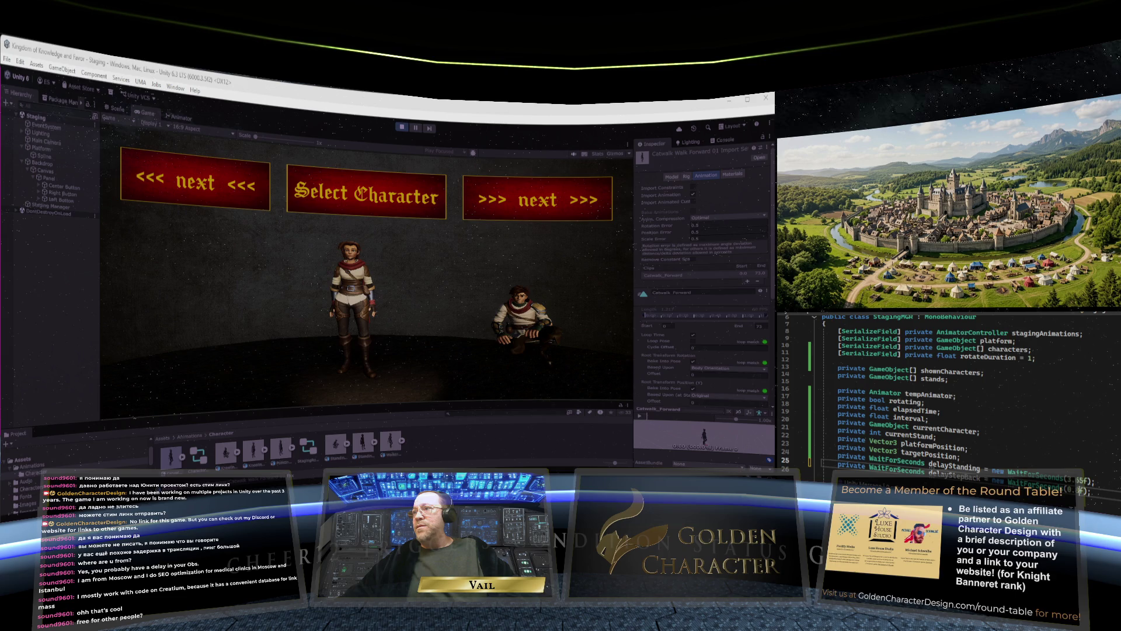
- Stop Play mode so the changed script reloads, then start the game again
click(404, 127)
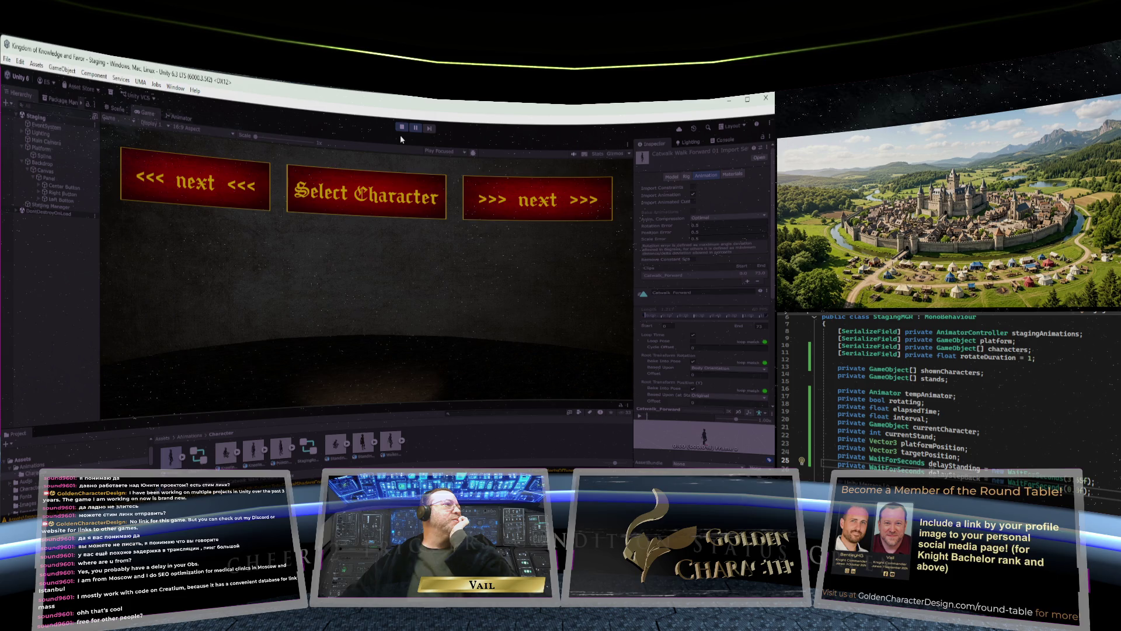
click(402, 129)
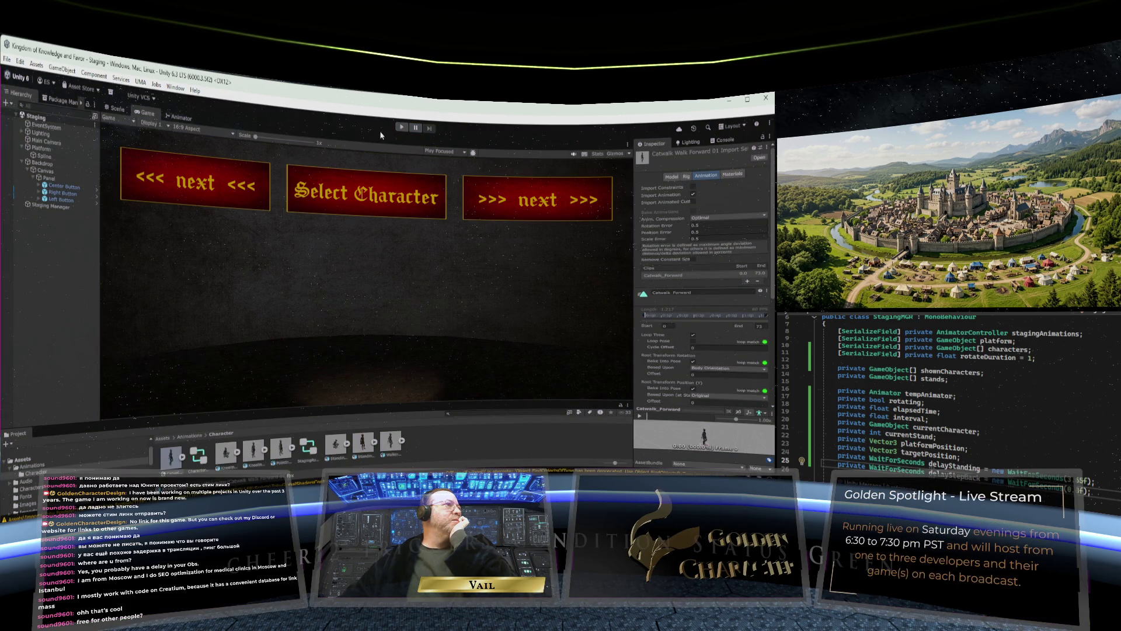
click(401, 128)
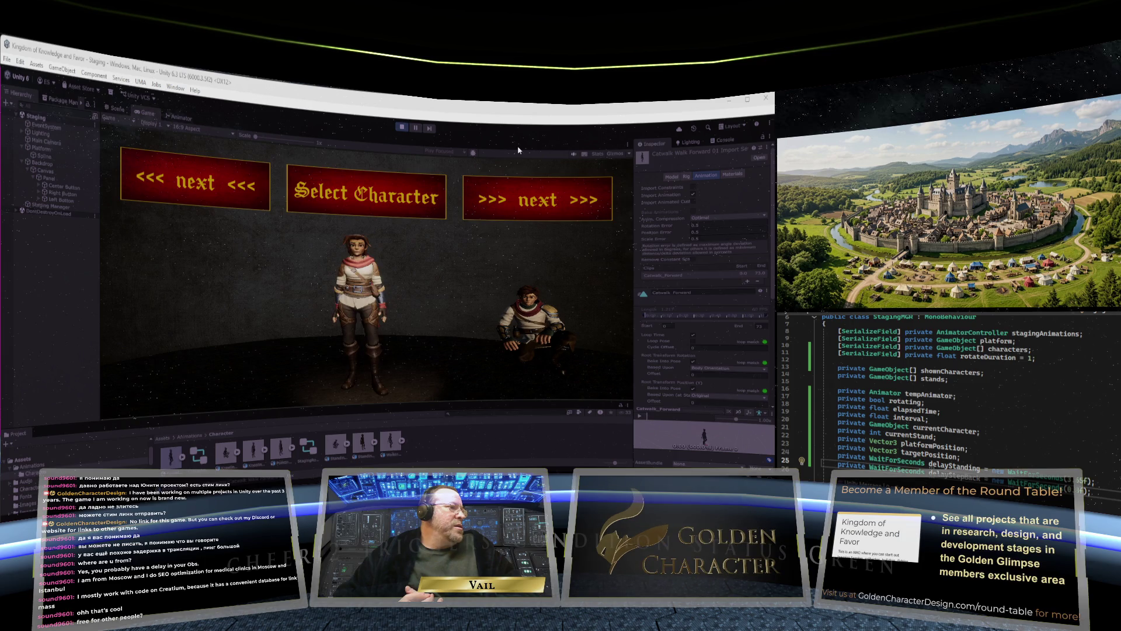
click(528, 203)
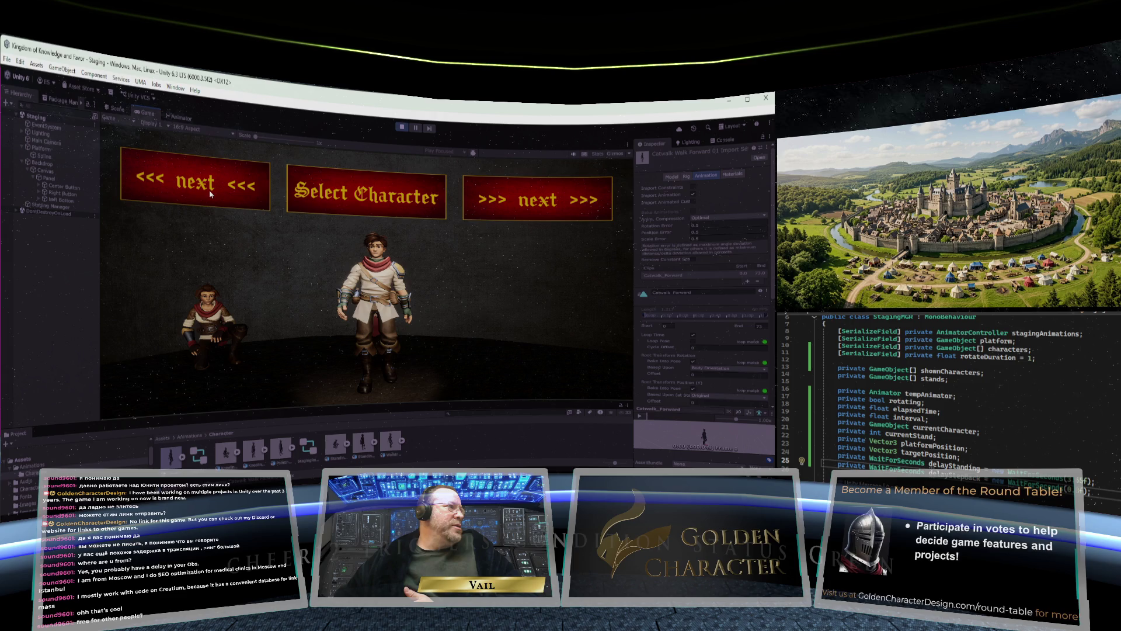
click(209, 191)
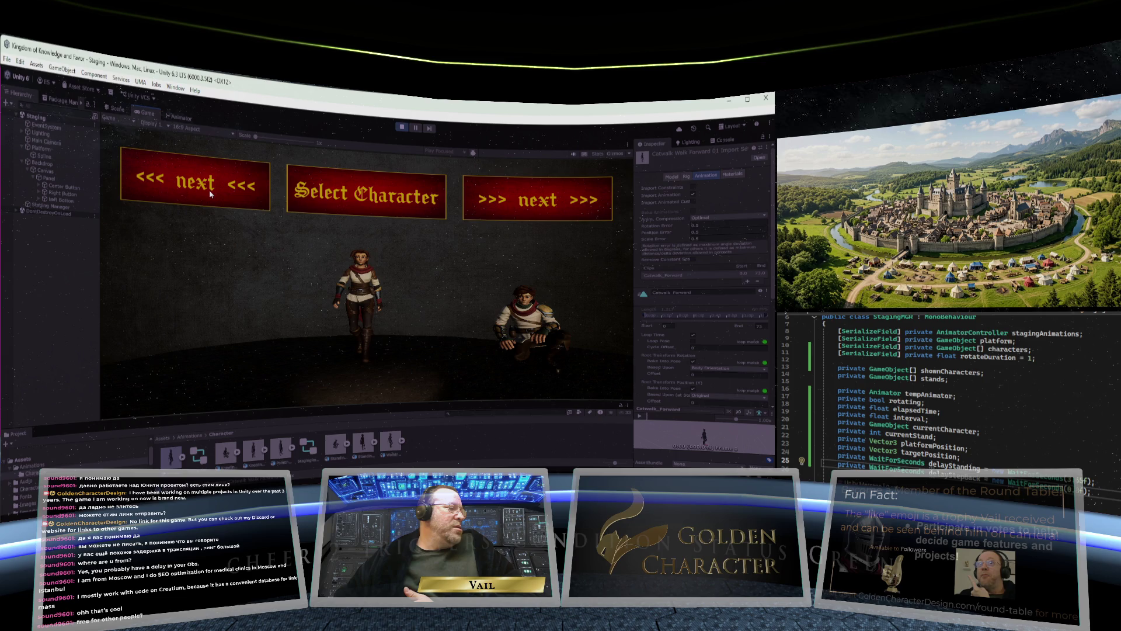
click(541, 204)
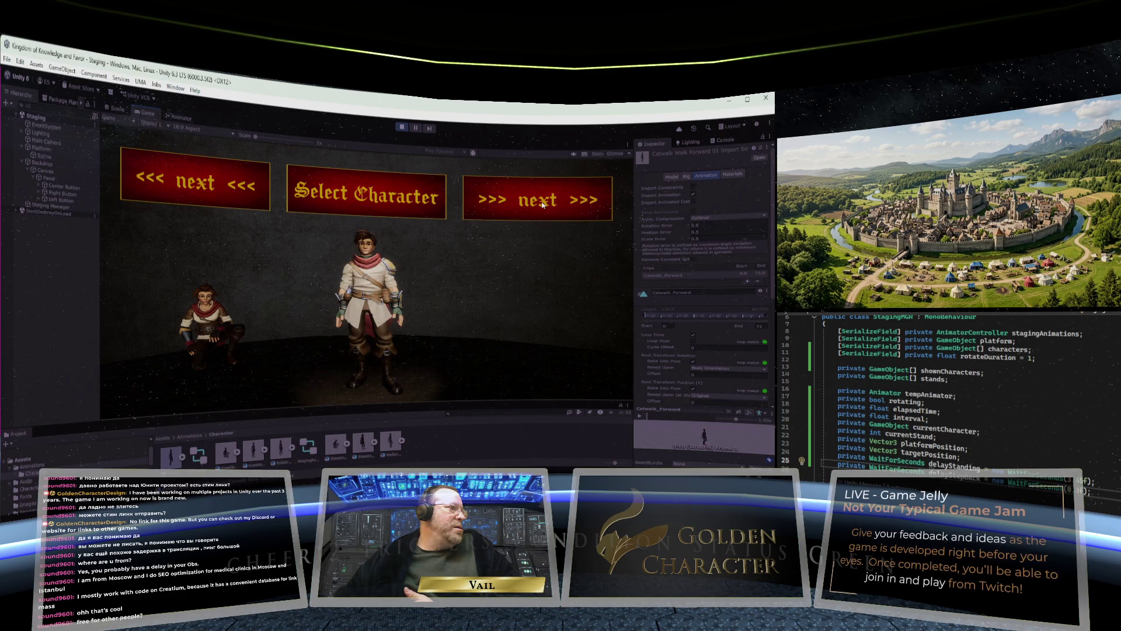
key(ctrl+p)
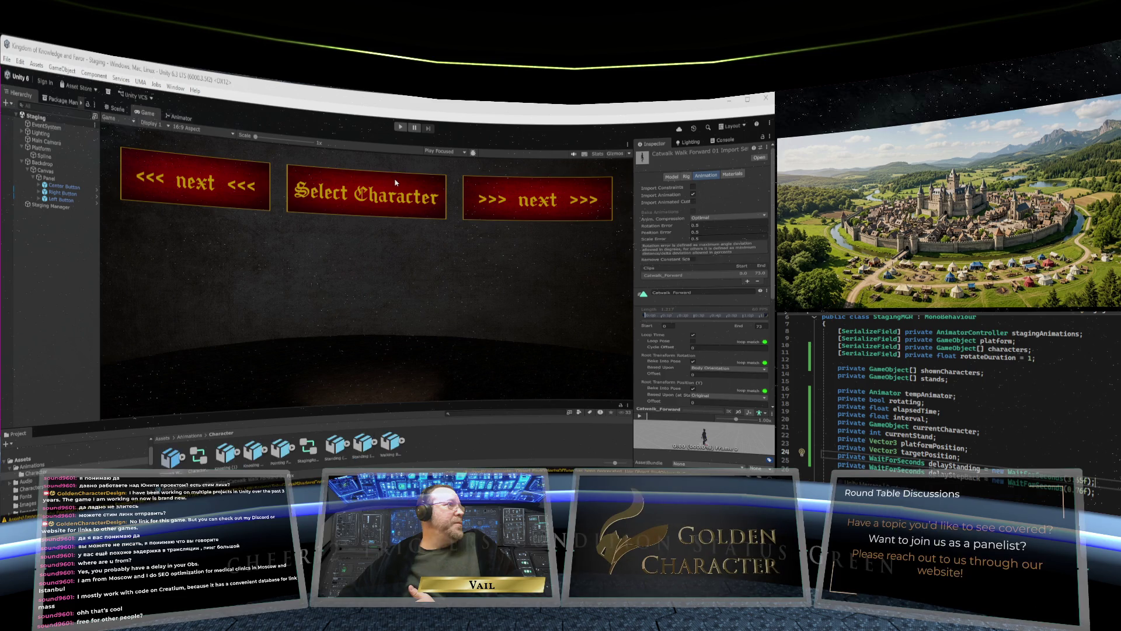
- Press Play to run the character selection scene with characters on their stands
click(400, 128)
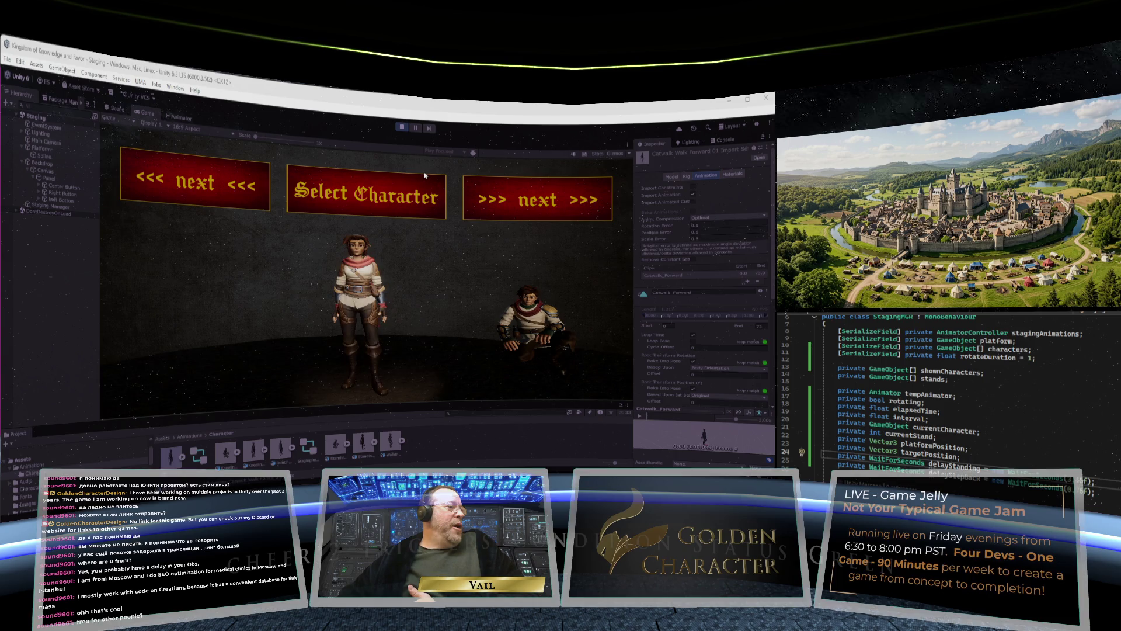
- Cycle characters seven times with the next and previous buttons, then exit Play mode with Ctrl+P
click(571, 209)
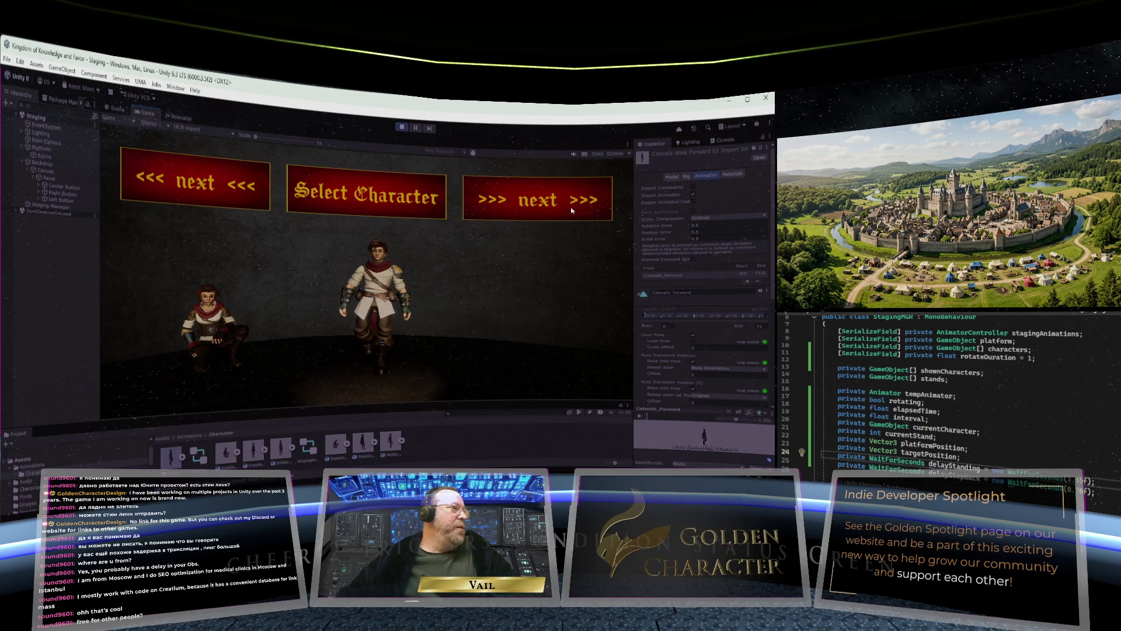
click(191, 188)
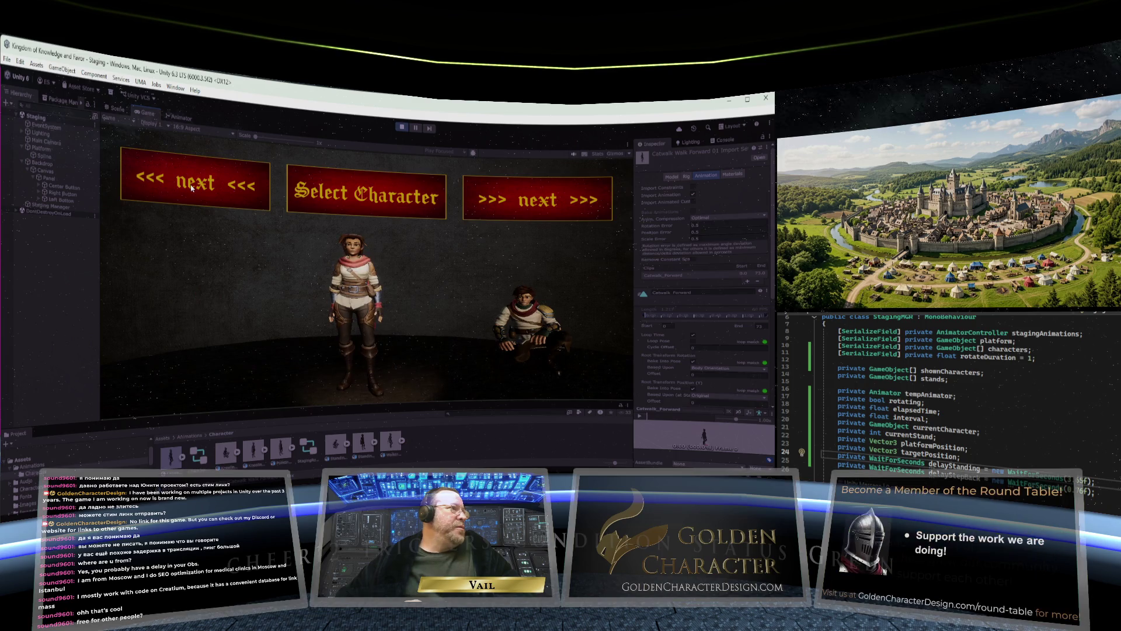
click(577, 205)
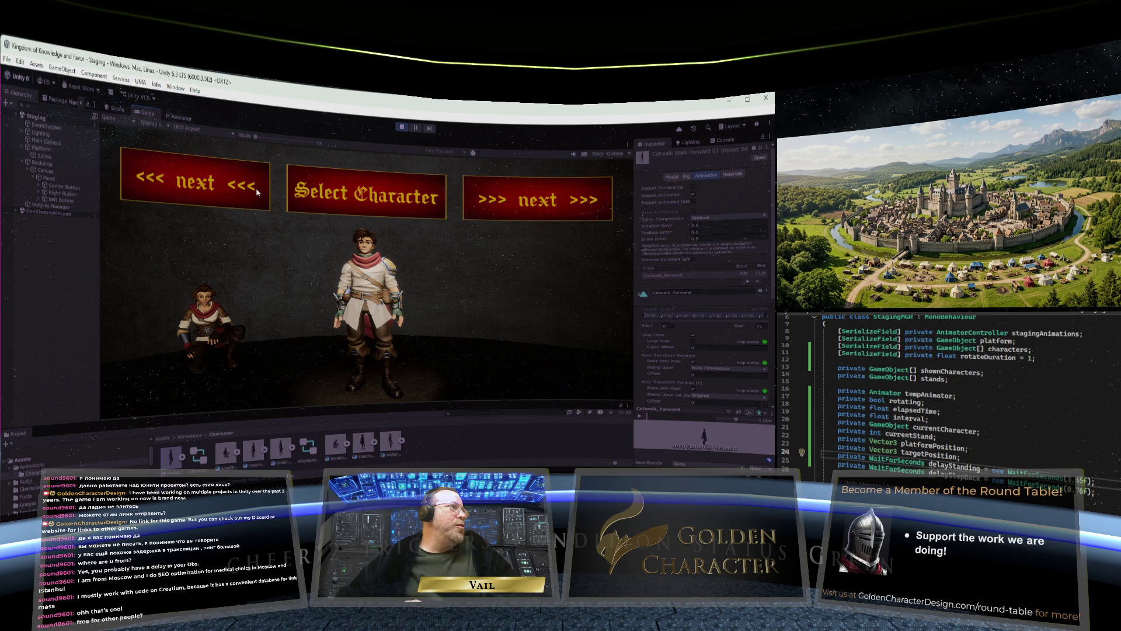
click(256, 191)
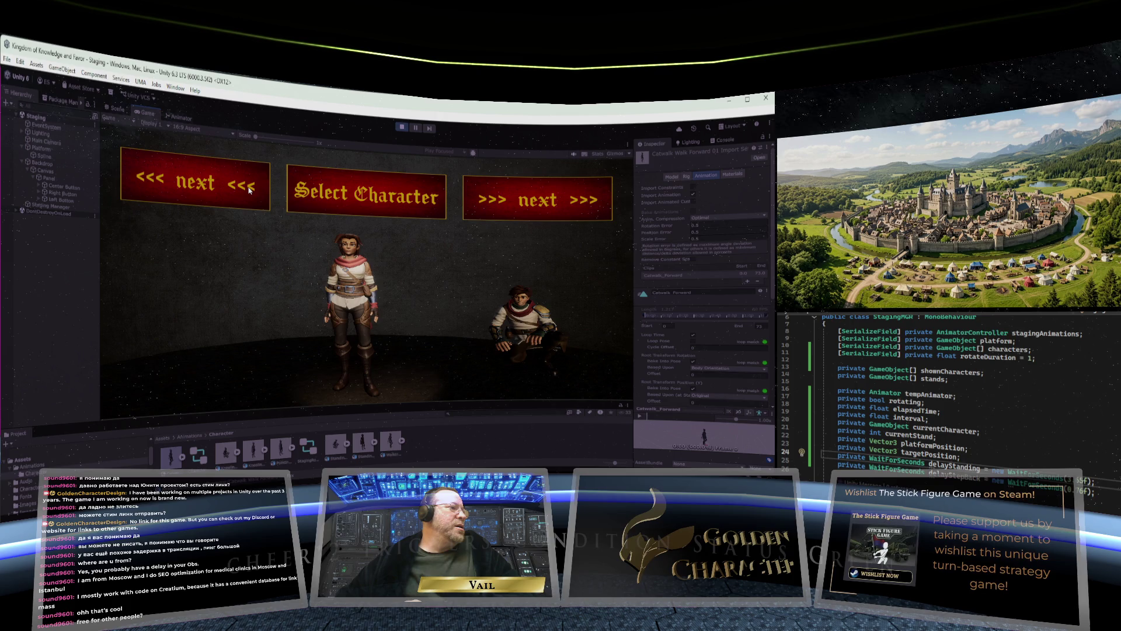
click(558, 203)
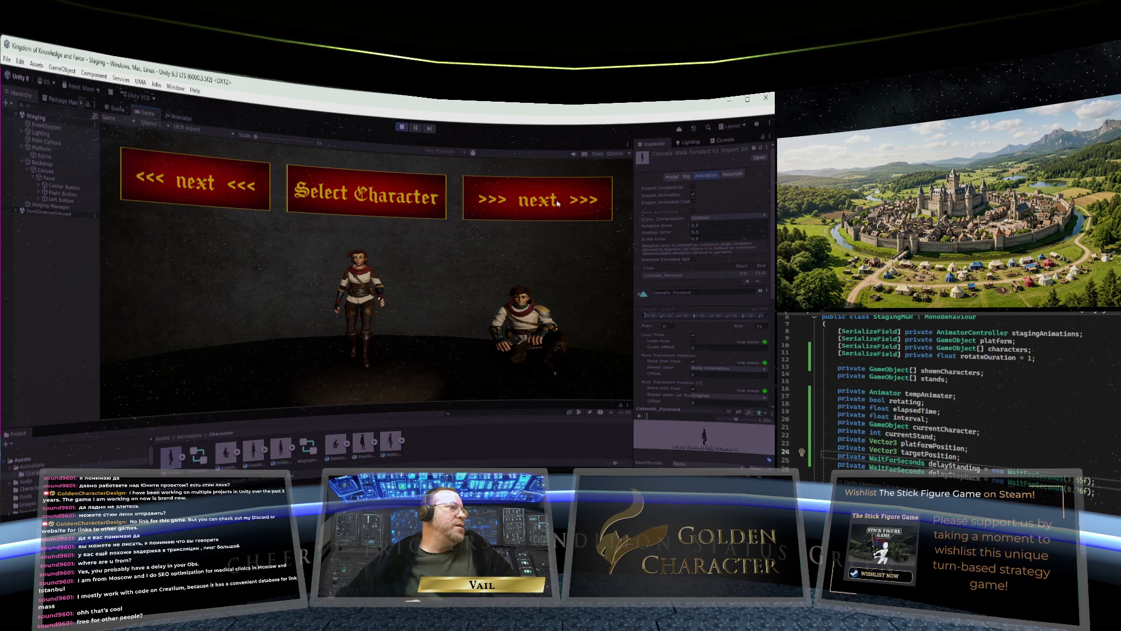
click(557, 203)
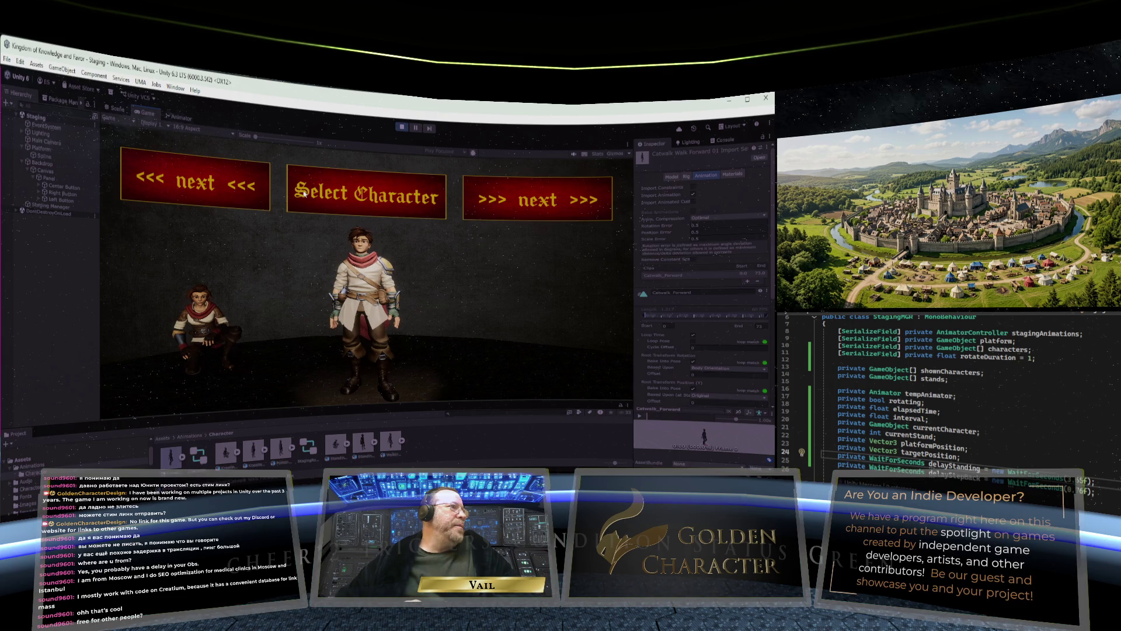
click(200, 185)
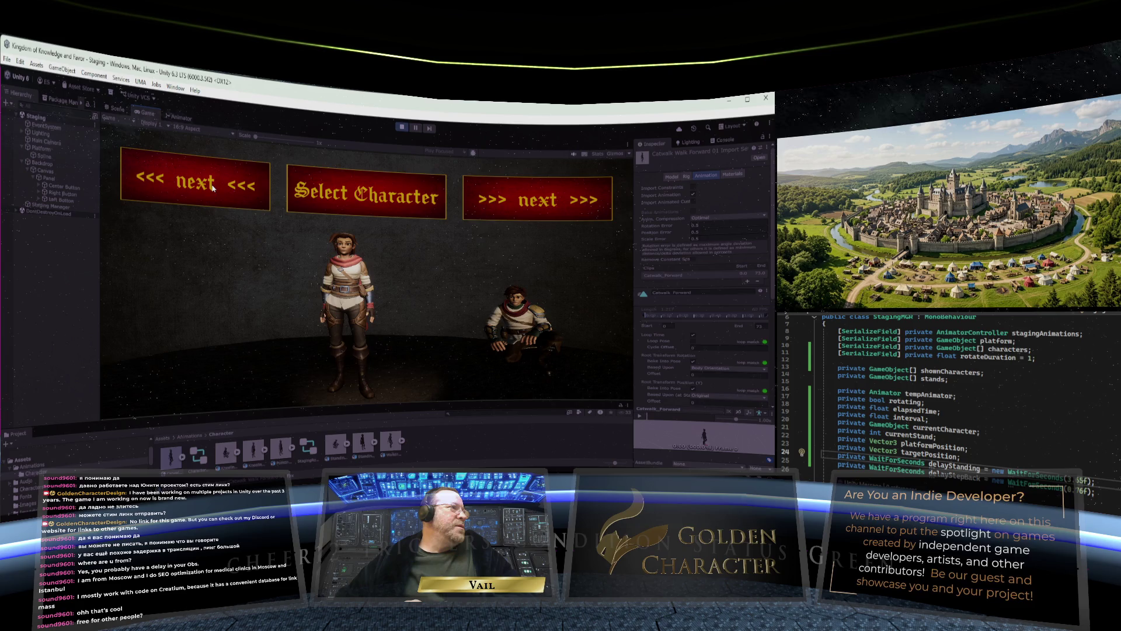
key(ctrl+p)
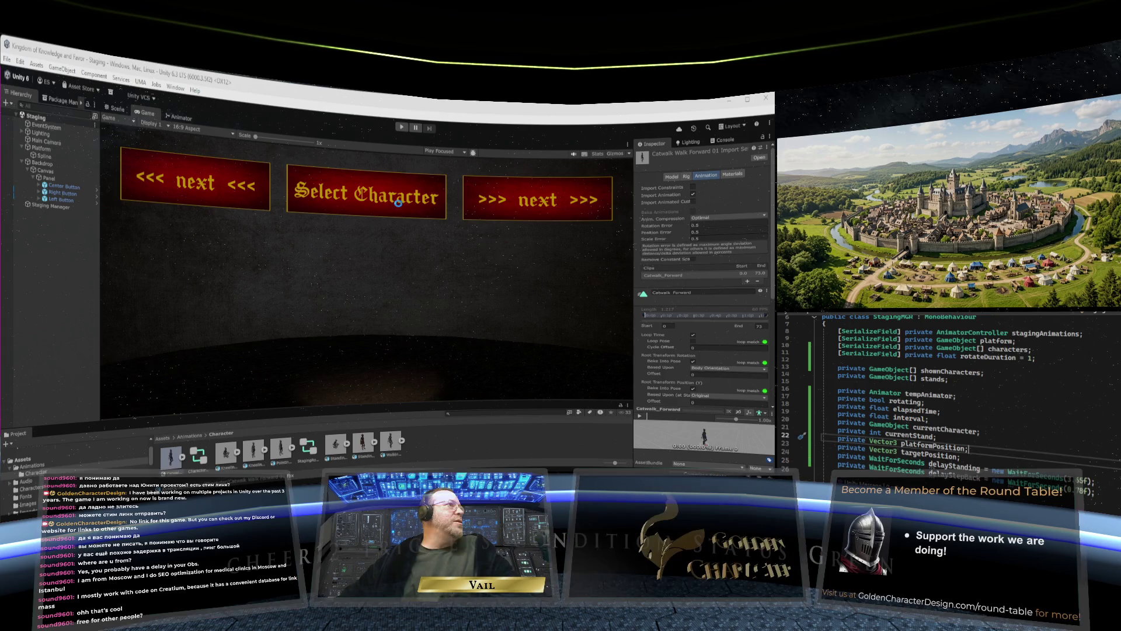
- Return to the editor so the edited scripts reload, then start Play mode
click(398, 162)
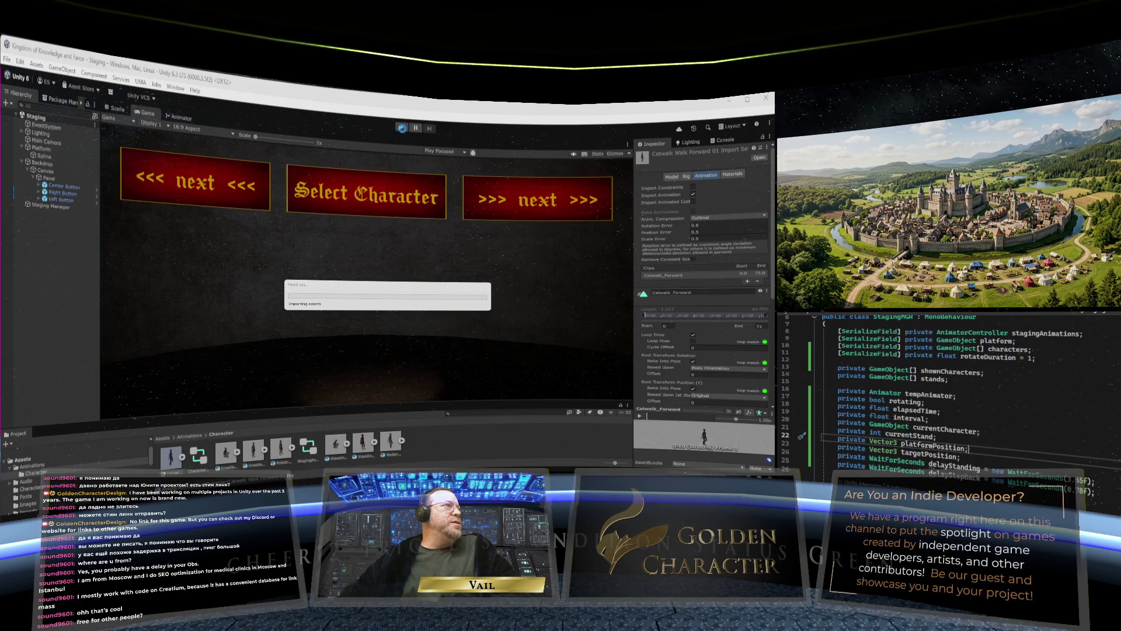
click(401, 129)
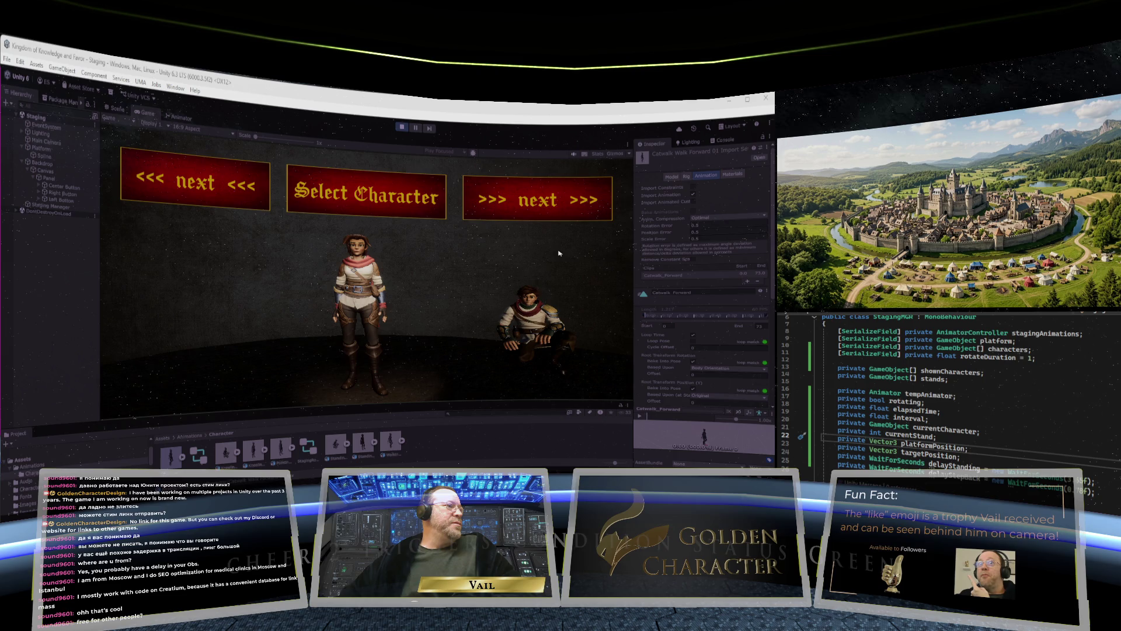
- Turn the platform forward twice with '>>> next >>>' to bring the boy to centre
click(552, 207)
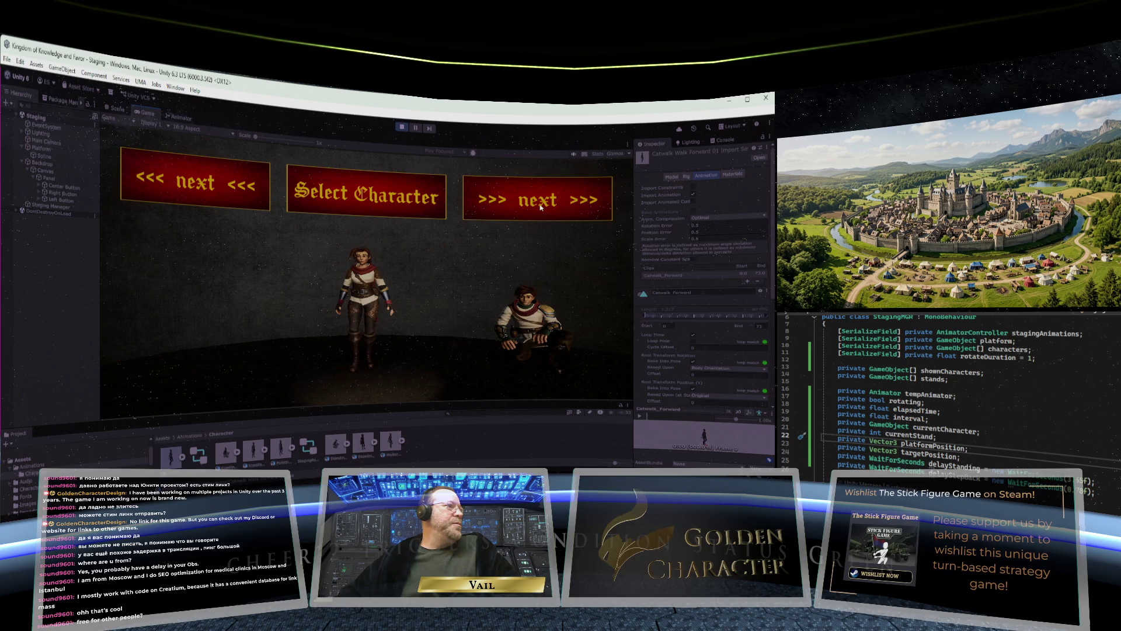
click(540, 205)
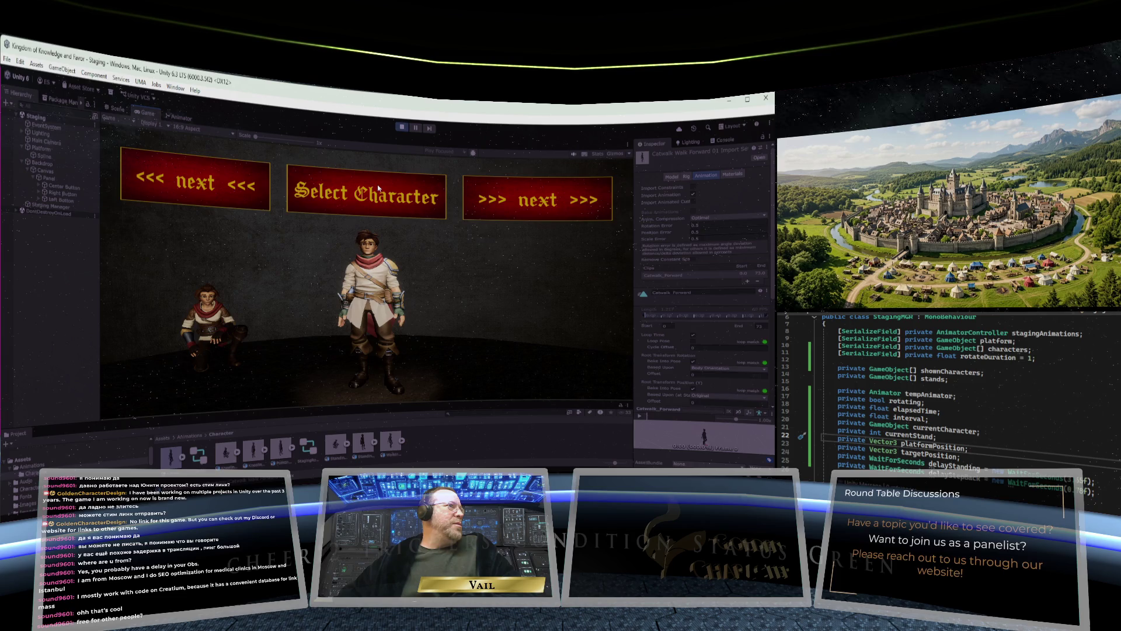
- Rotate the girl back to the front stand, then stop the running game
click(379, 189)
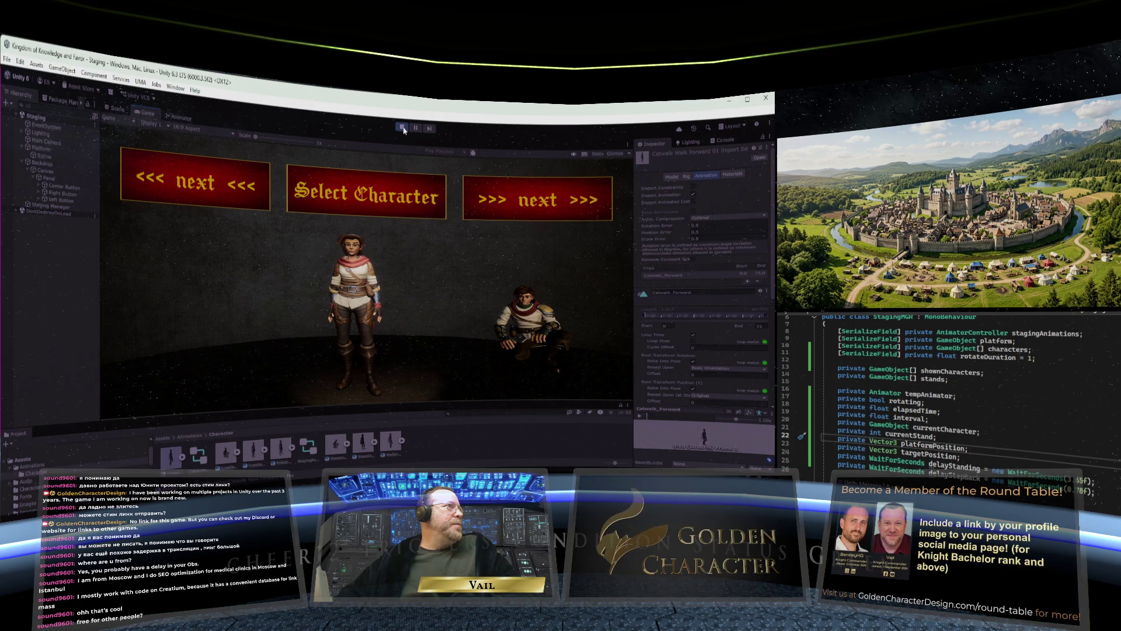
click(402, 128)
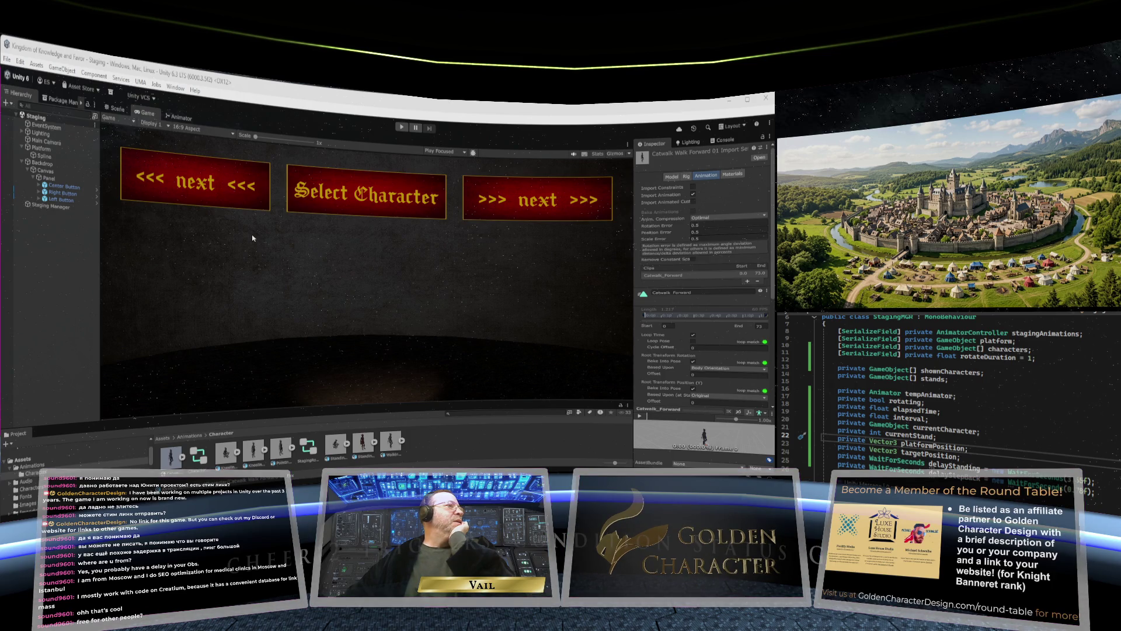
click(54, 207)
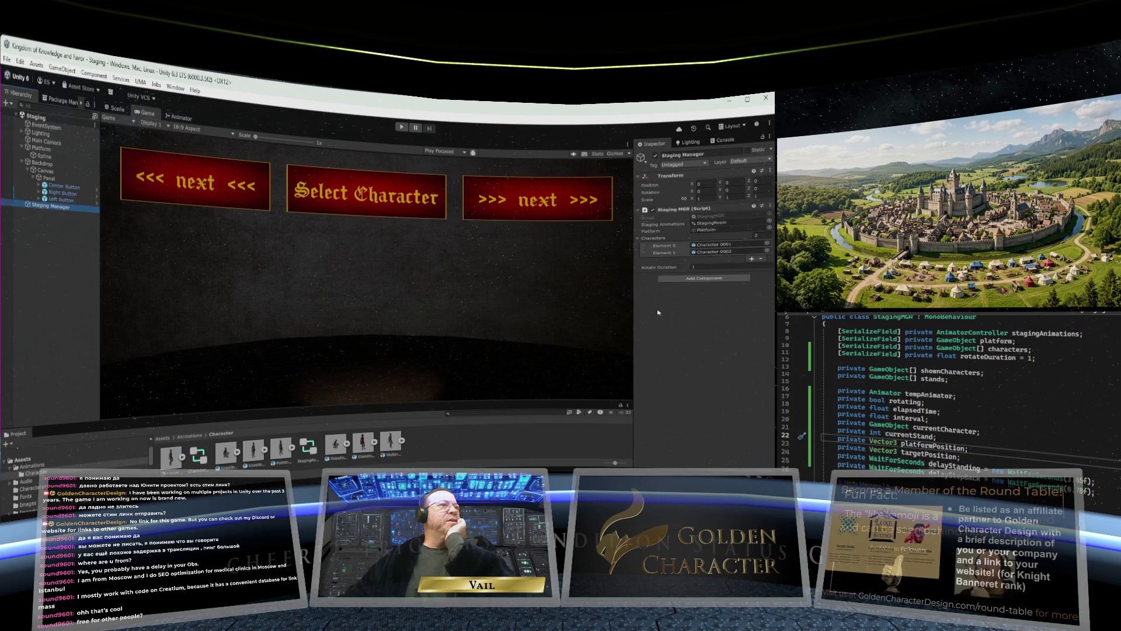
- Add three slots to the Staging Manager's Characters list and drag a character prefab into one
click(752, 259)
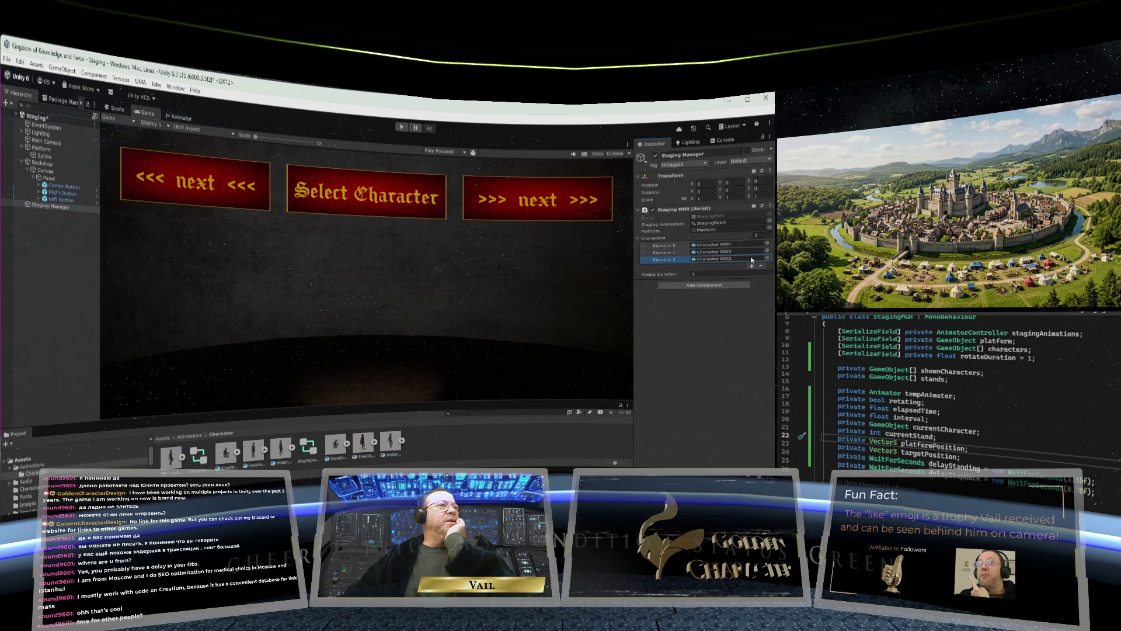
click(752, 265)
click(752, 273)
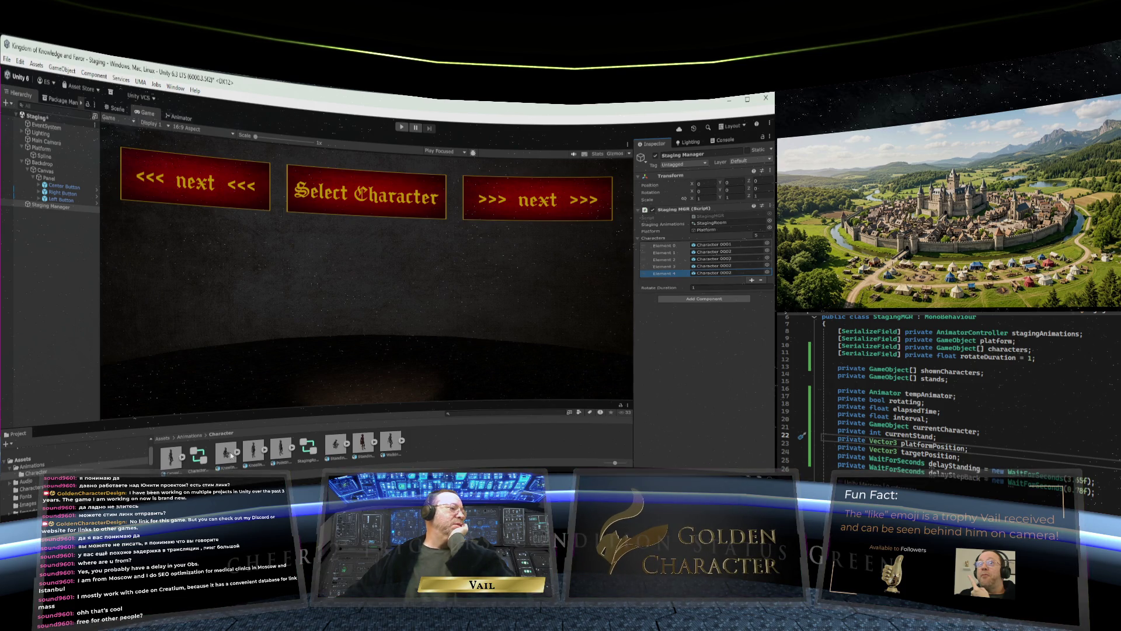
click(42, 465)
click(30, 488)
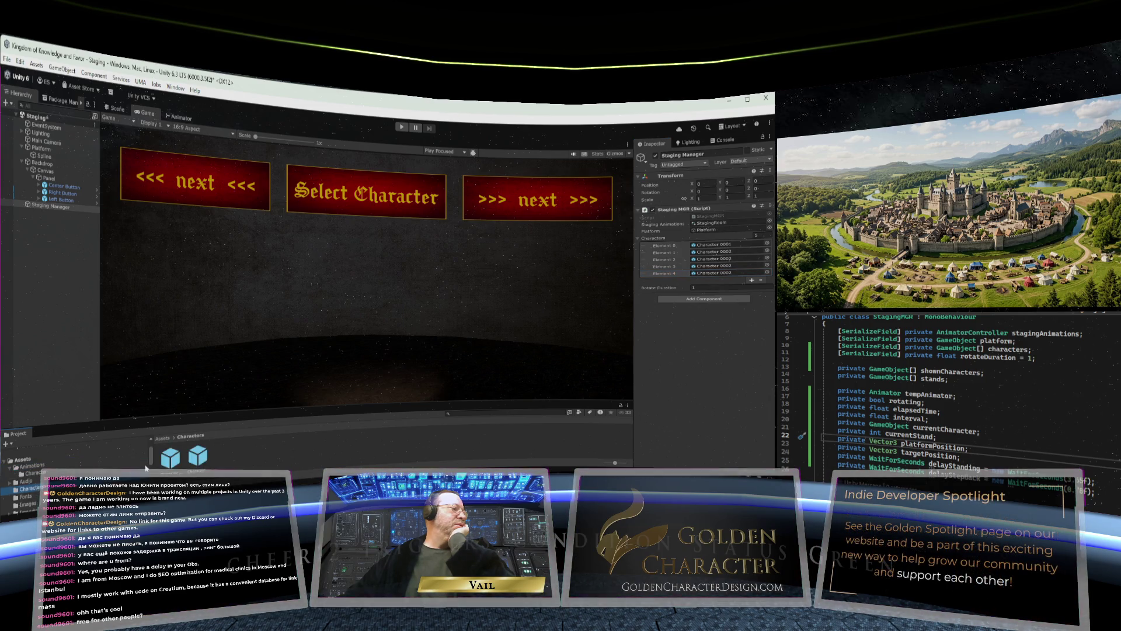
mouse_move(176, 463)
mouse_down()
mouse_move(700, 257)
mouse_move(709, 267)
mouse_up()
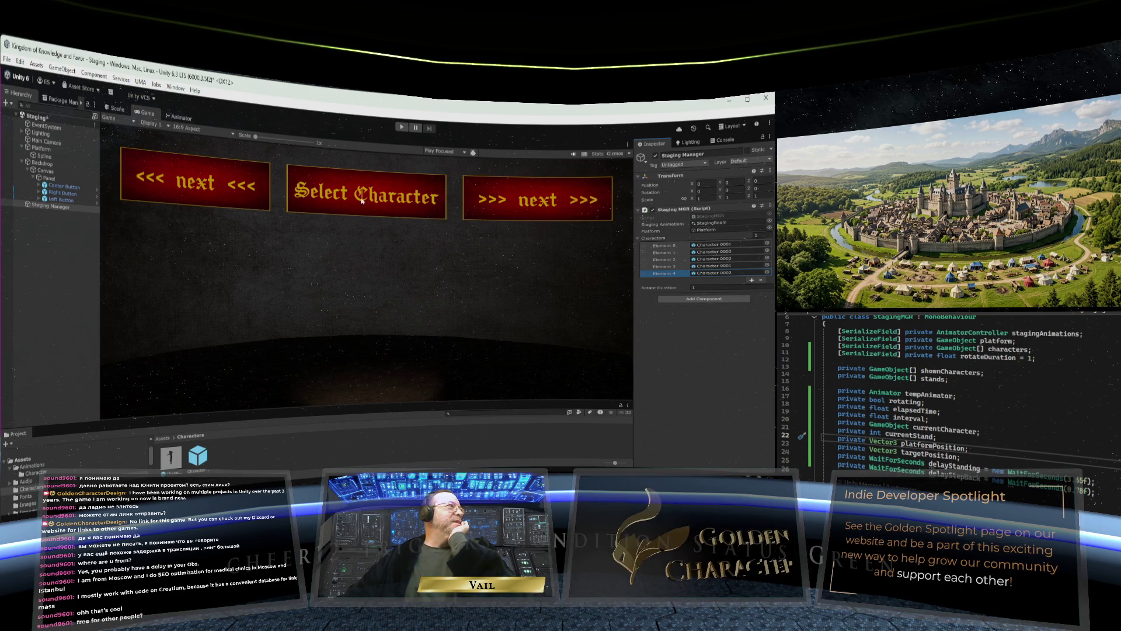
- Start the game to test the five characters
click(7, 59)
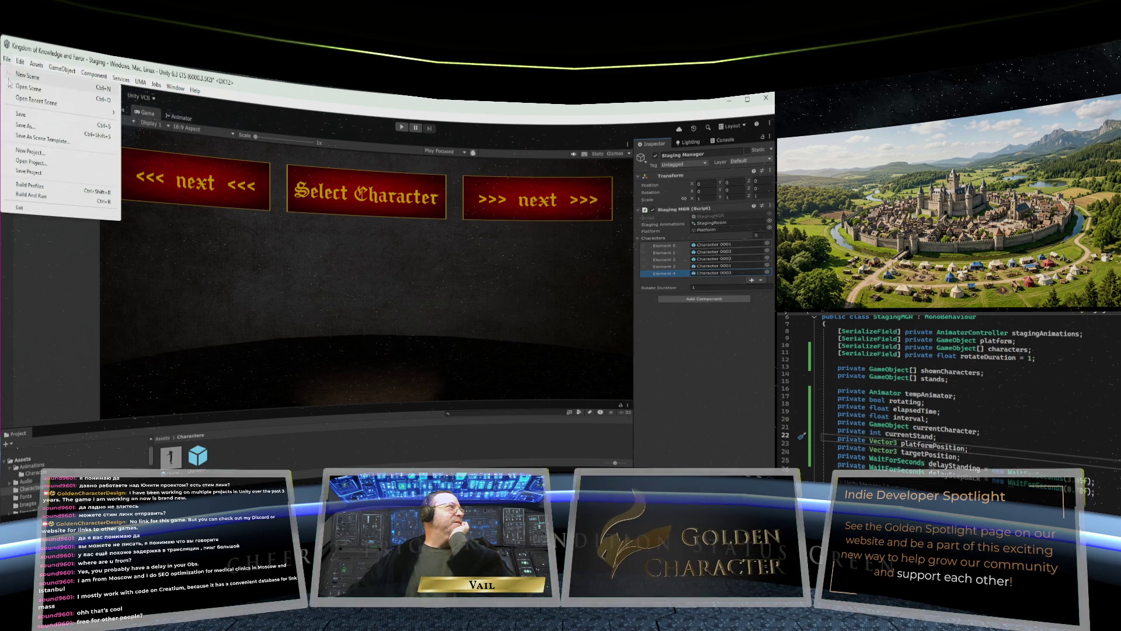
key(Escape)
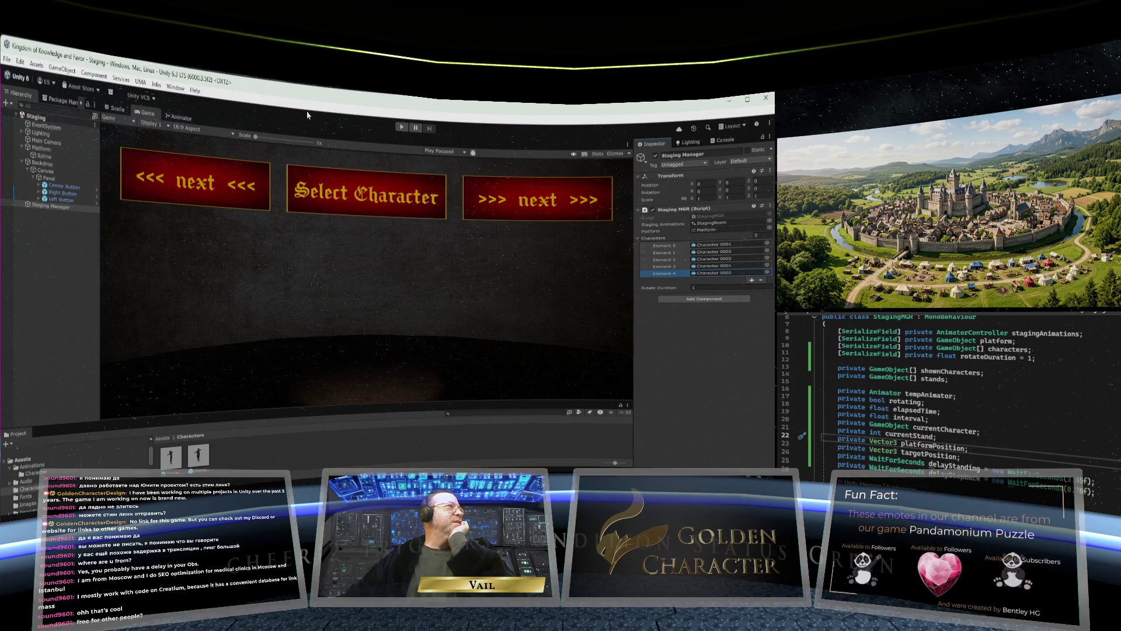
click(402, 127)
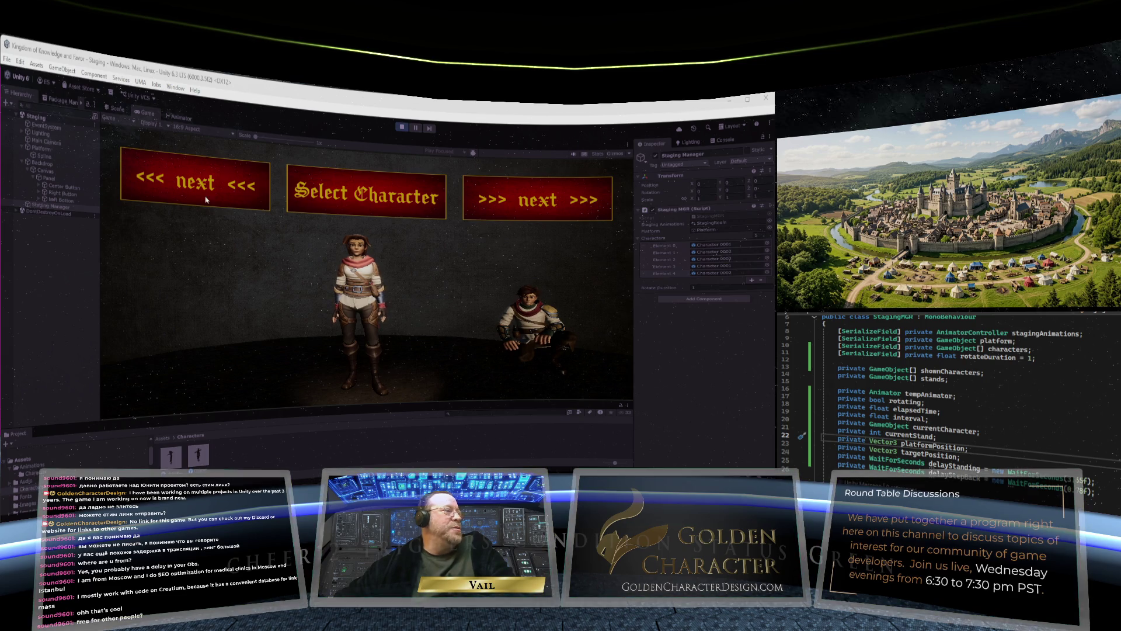
- Rotate the carousel twice with '>>> next >>>' to bring new characters to the front
click(554, 214)
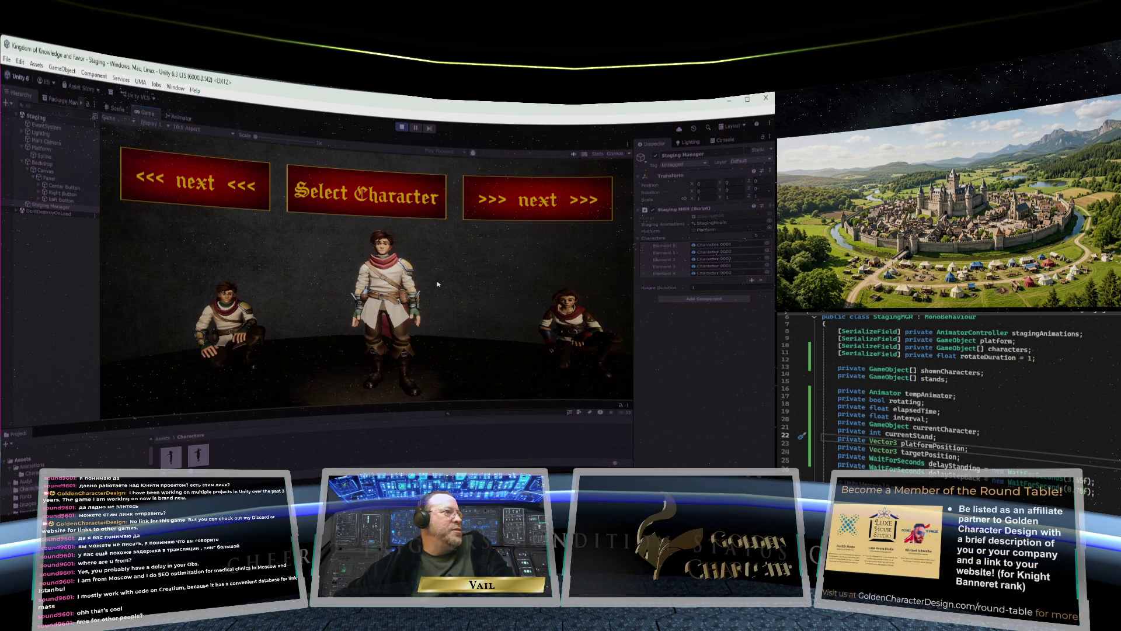
click(536, 210)
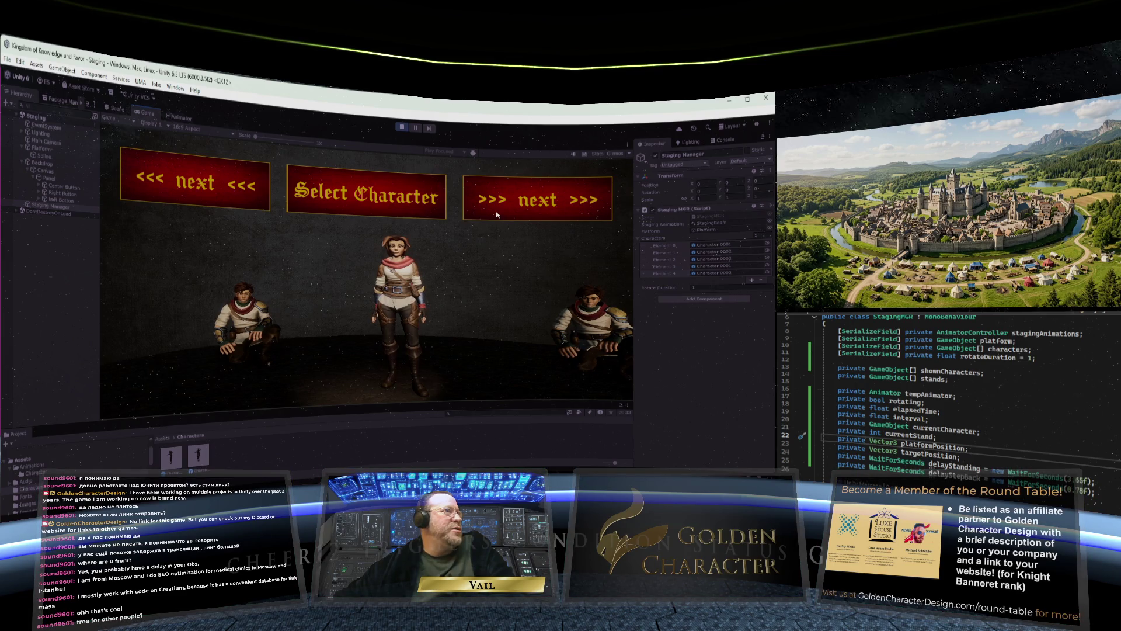
- Rotate the carousel forward twice and back once in the Game view, then exit Play mode
click(516, 209)
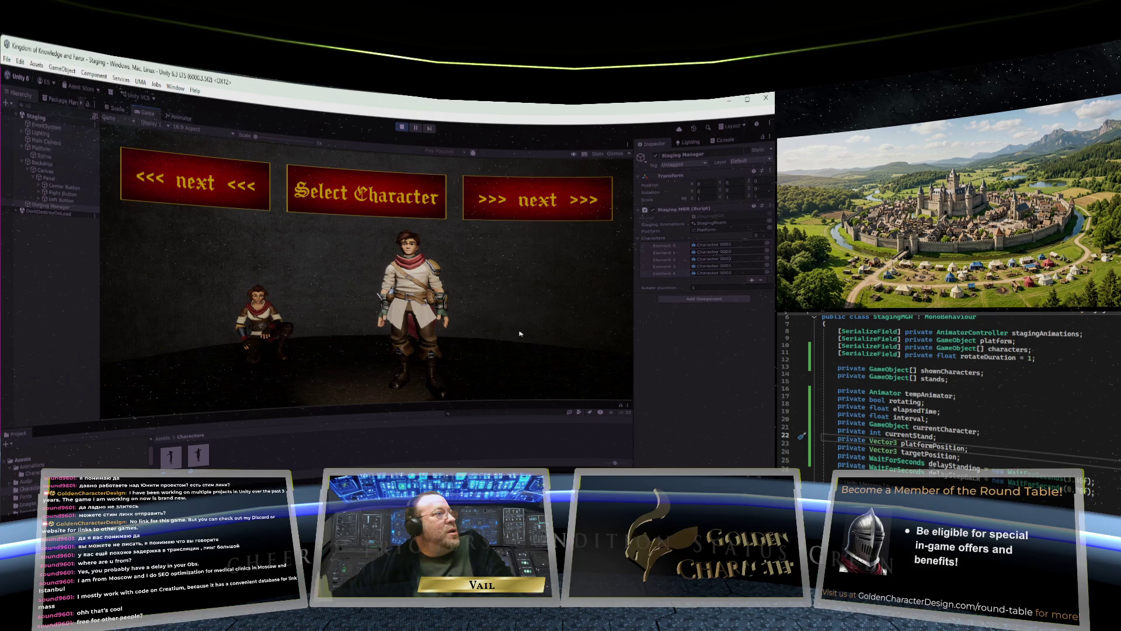
click(540, 210)
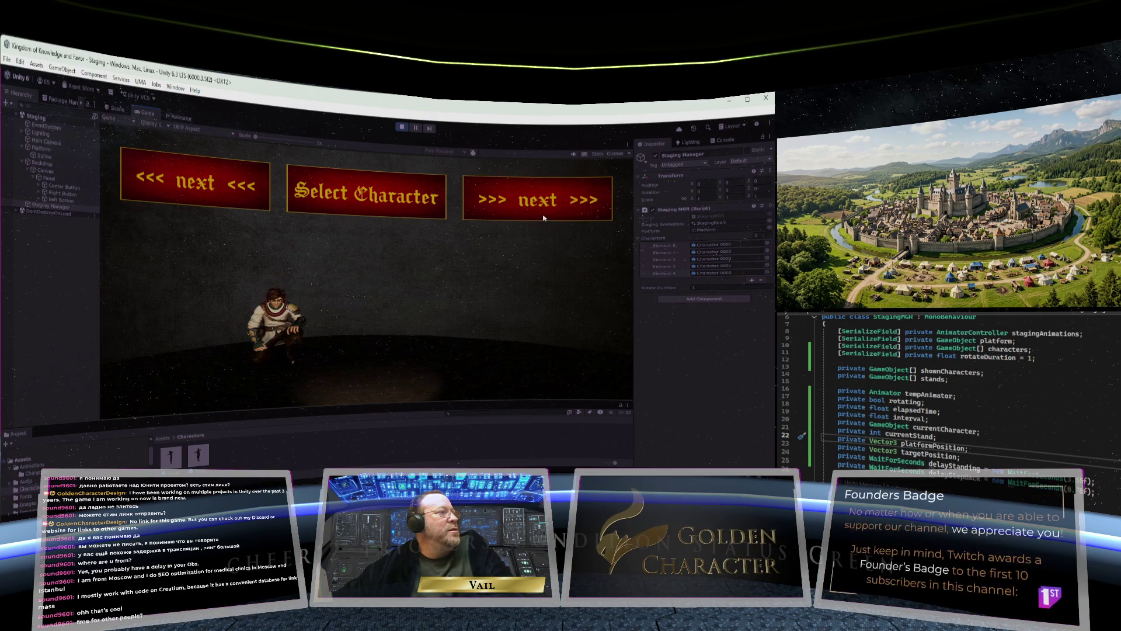
click(206, 192)
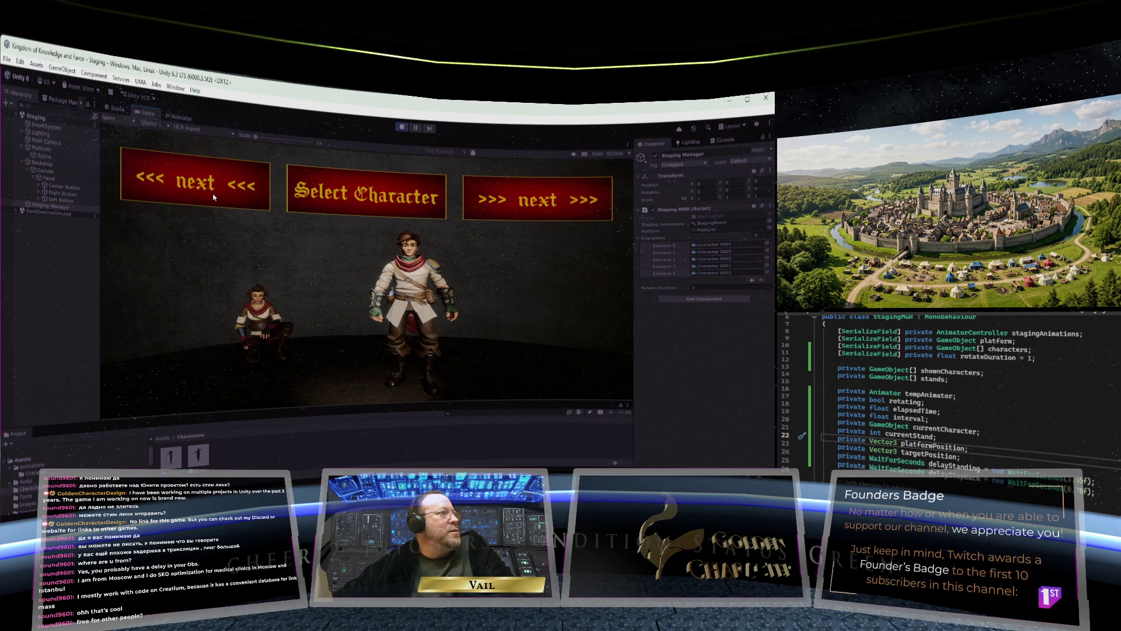
click(401, 128)
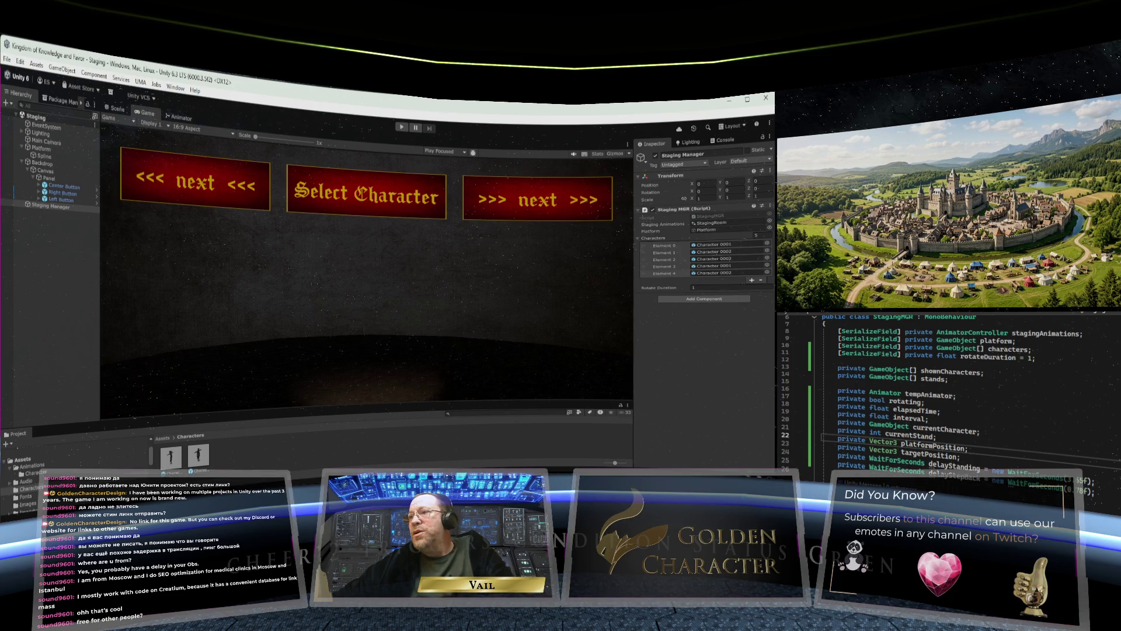
- In LocateStands, append '+ 1' to line 59's interval so it reads 360 / stands.Length + 1
scroll(946, 391, down, 4)
scroll(945, 391, up, 4)
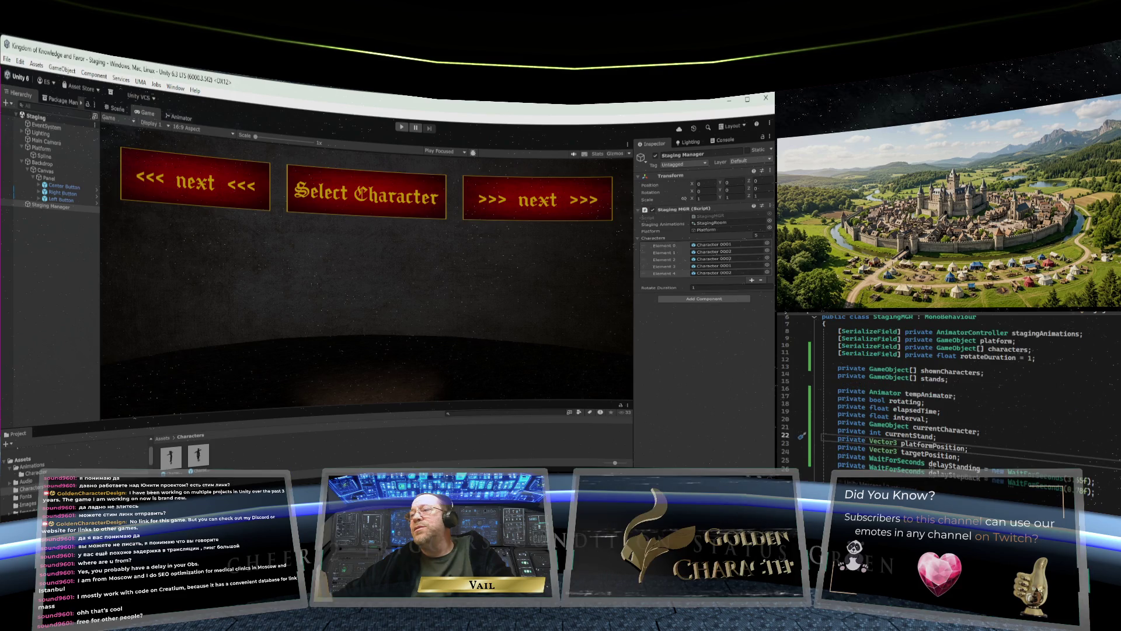
scroll(946, 391, down, 4)
scroll(945, 391, down, 9)
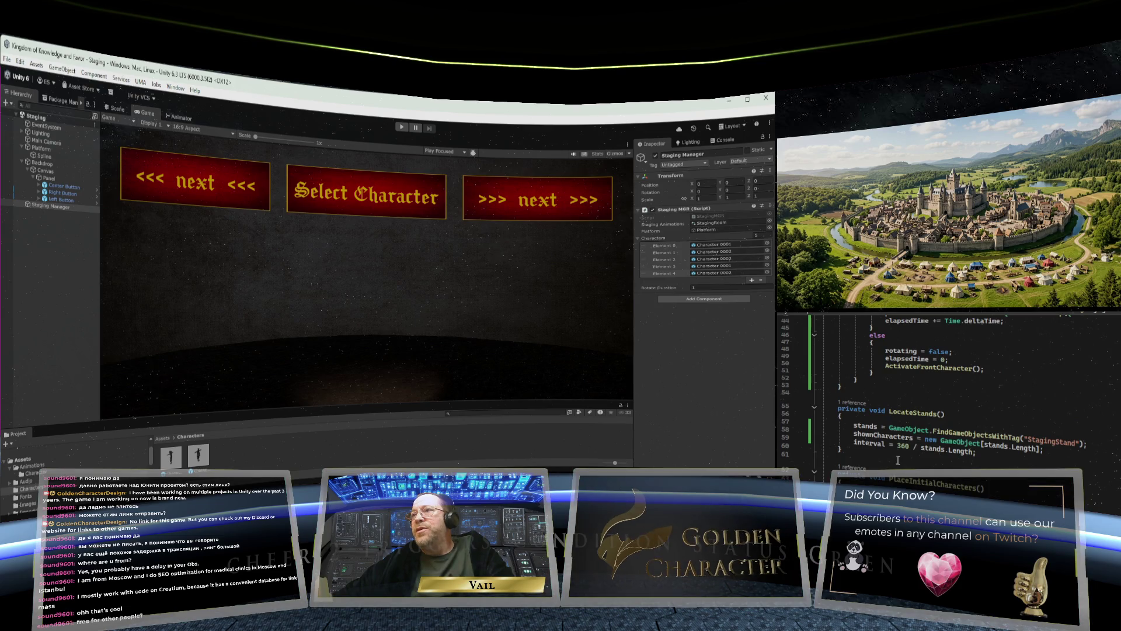
click(979, 455)
text(+ 1)
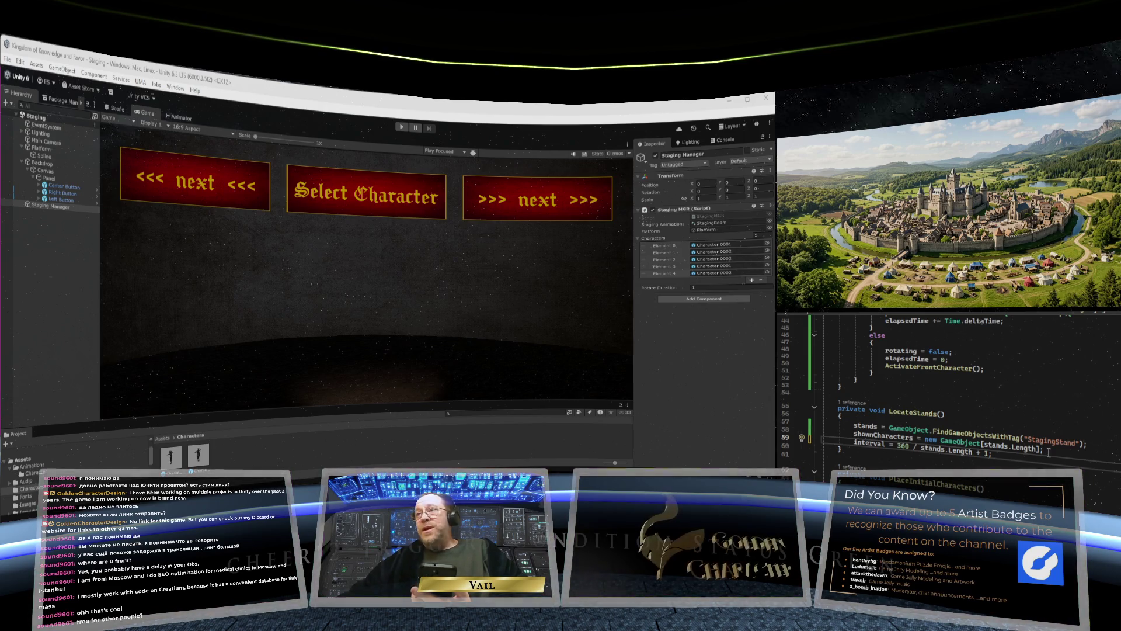
scroll(993, 443, down, 20)
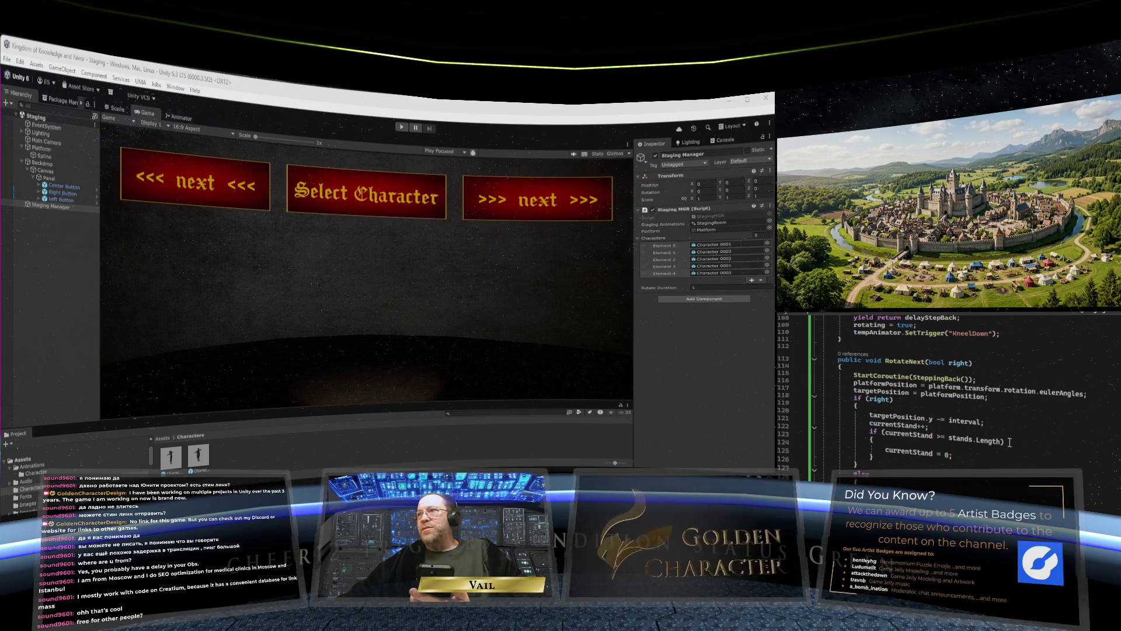
- Scroll StagingMGR up to show its Start() and Update() methods
scroll(1010, 442, up, 1)
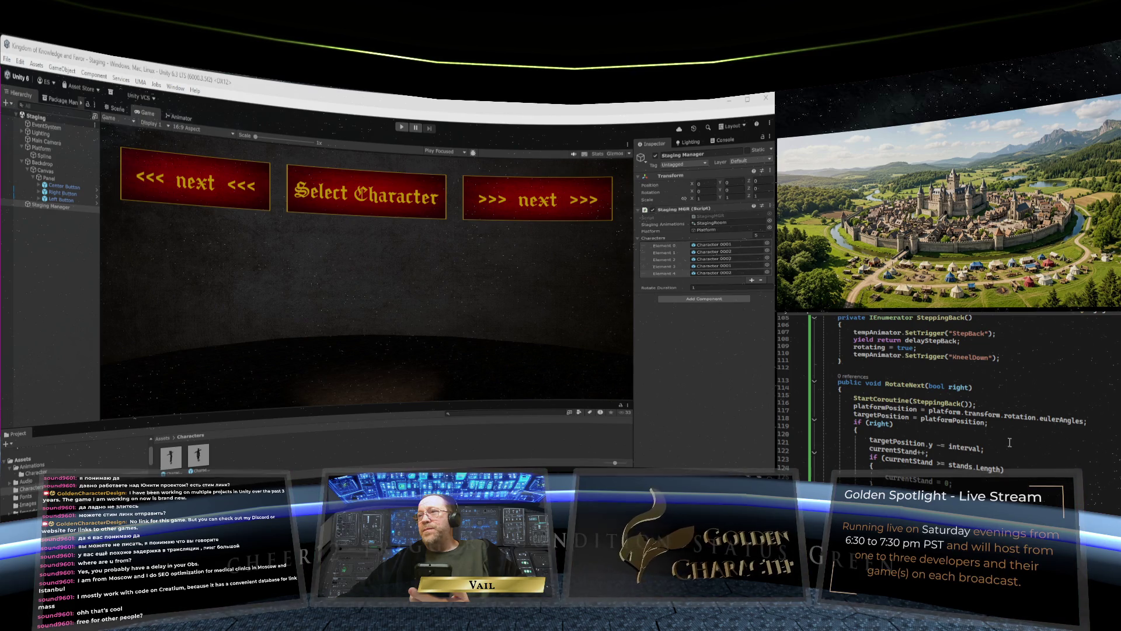
scroll(1010, 442, up, 1)
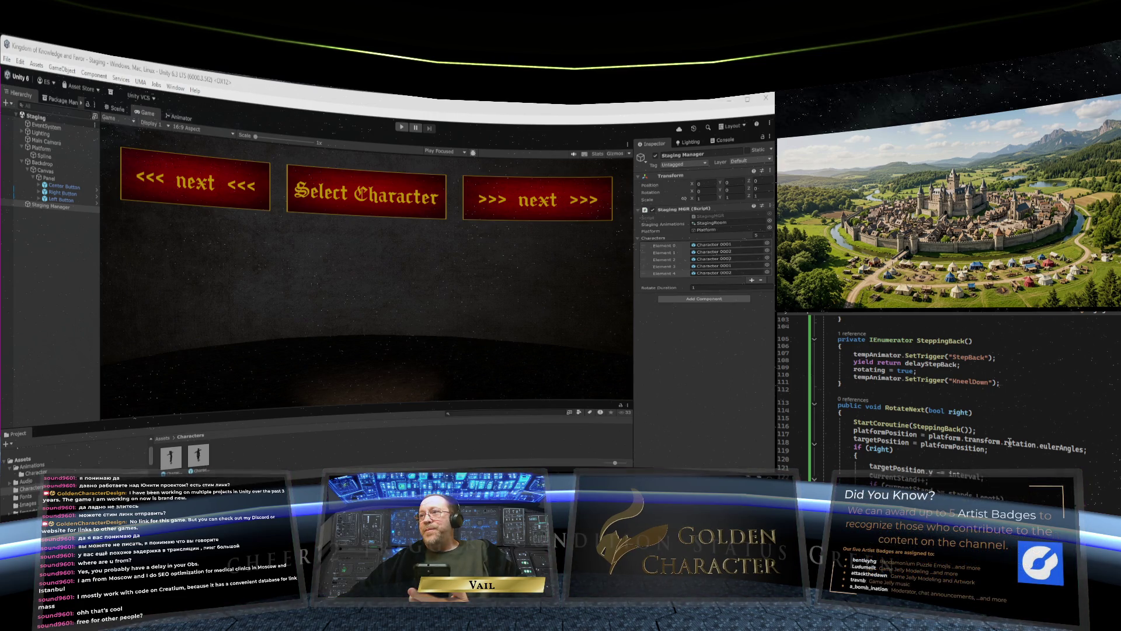
scroll(1009, 442, up, 18)
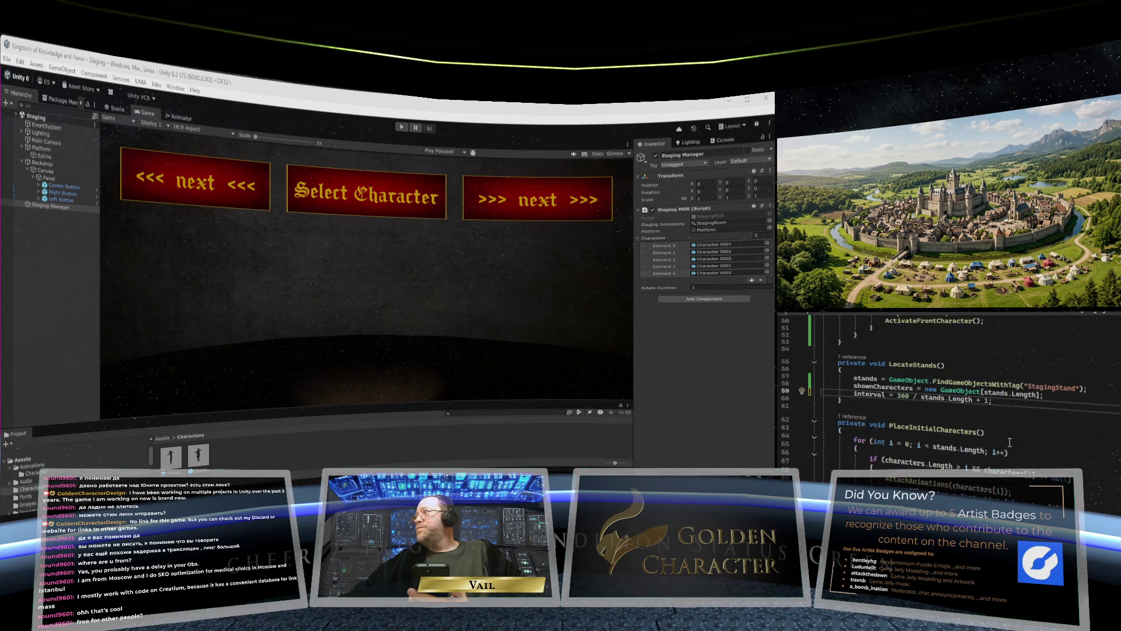
scroll(1010, 443, up, 13)
scroll(1009, 442, down, 4)
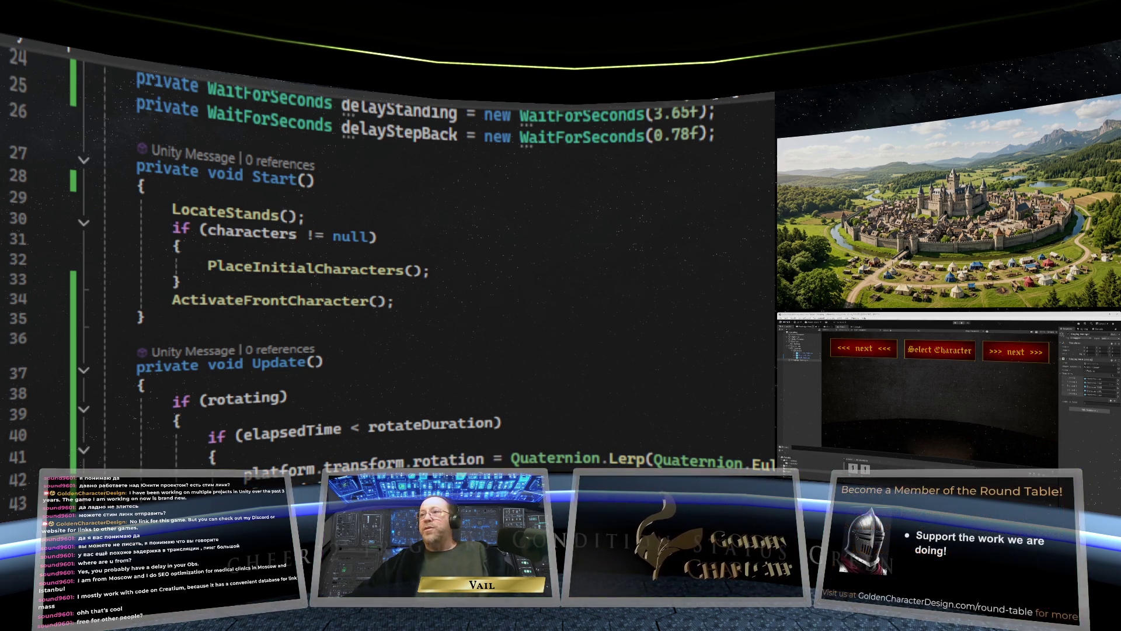
- Replace line 49's Quaternion.Lerp with Quaternion.Euler(targetPosition) in Update's finished-rotation branch
right_click(261, 403)
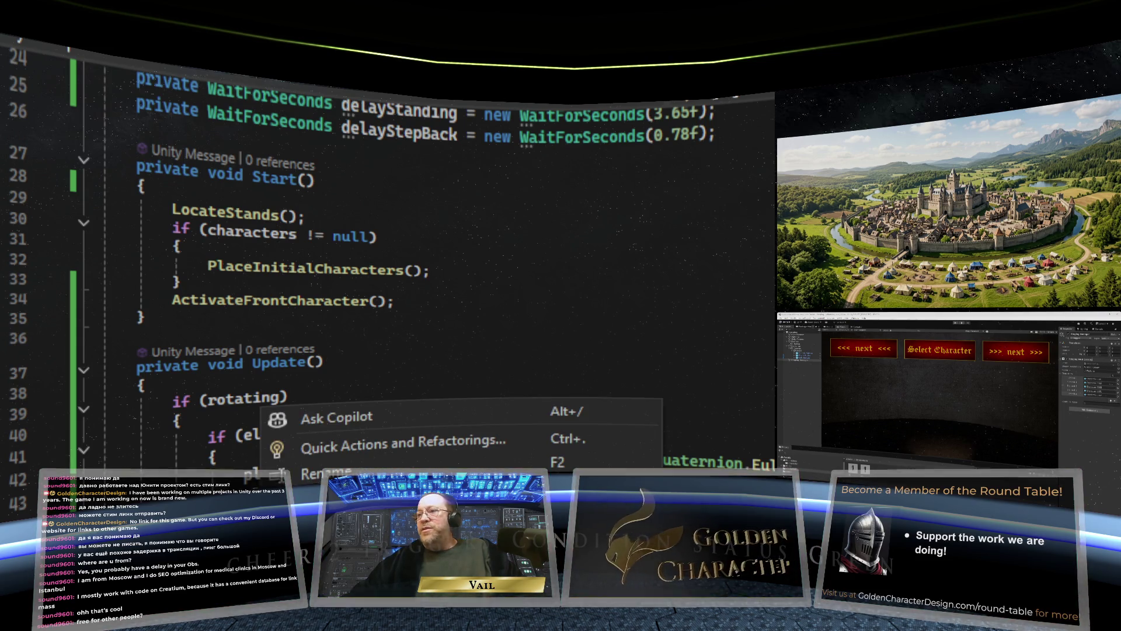
key(Escape)
scroll(331, 350, down, 4)
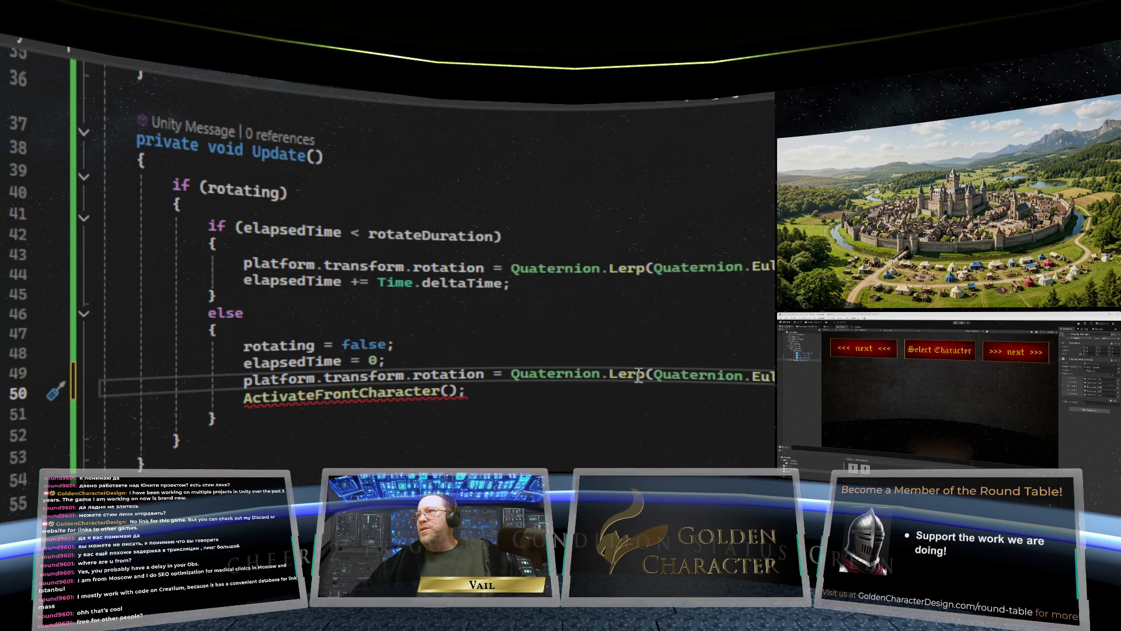
click(512, 374)
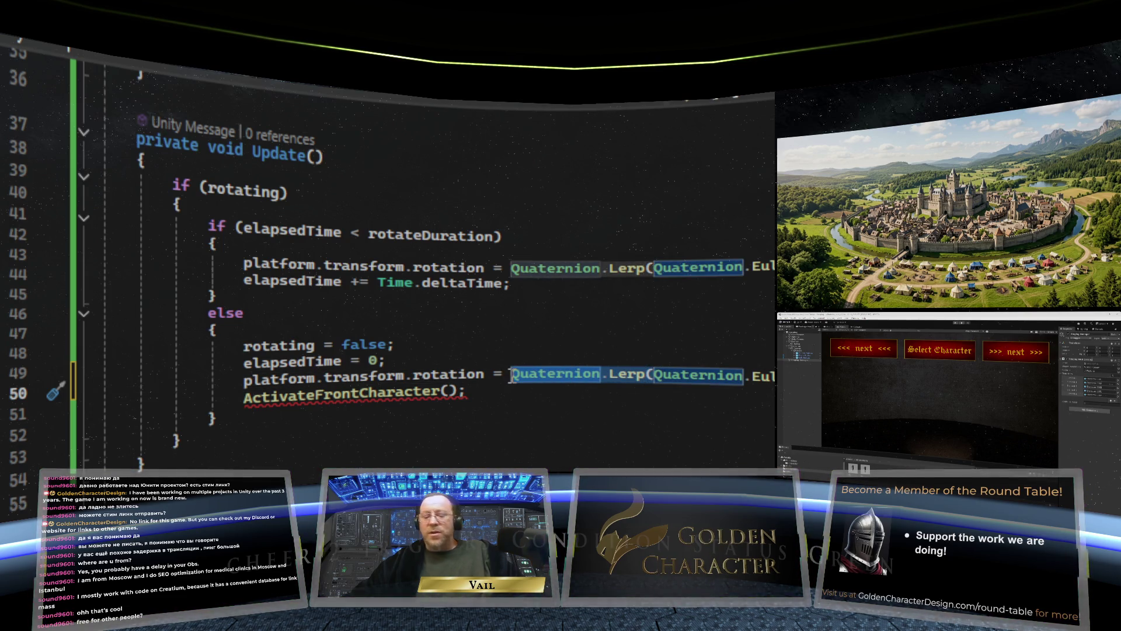
key(ctrl+v)
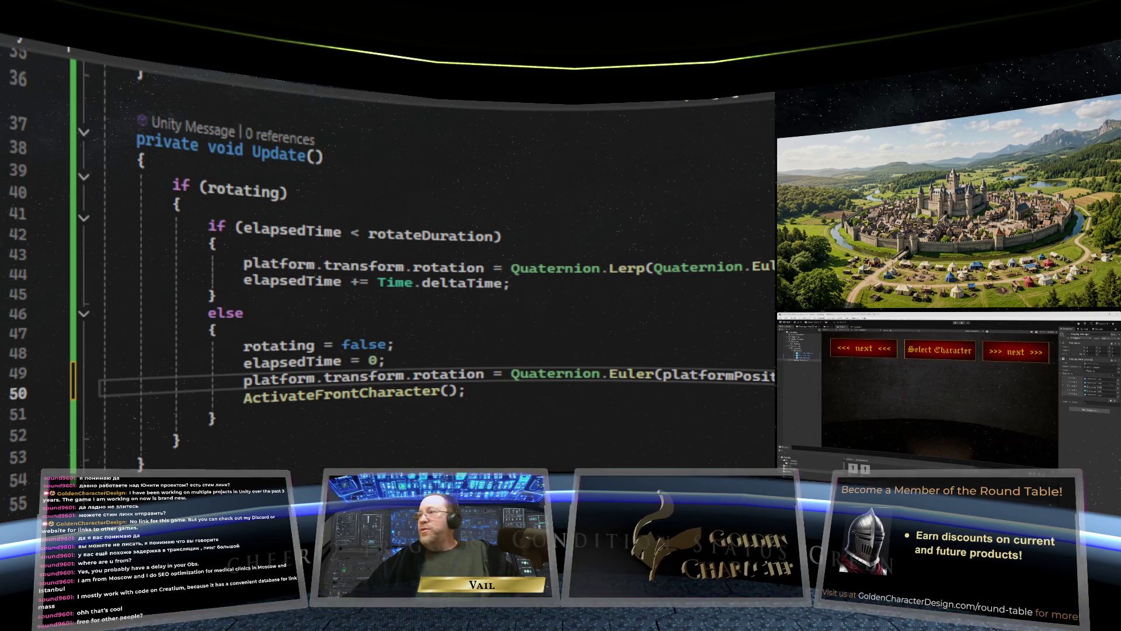
drag(773, 377, 557, 374)
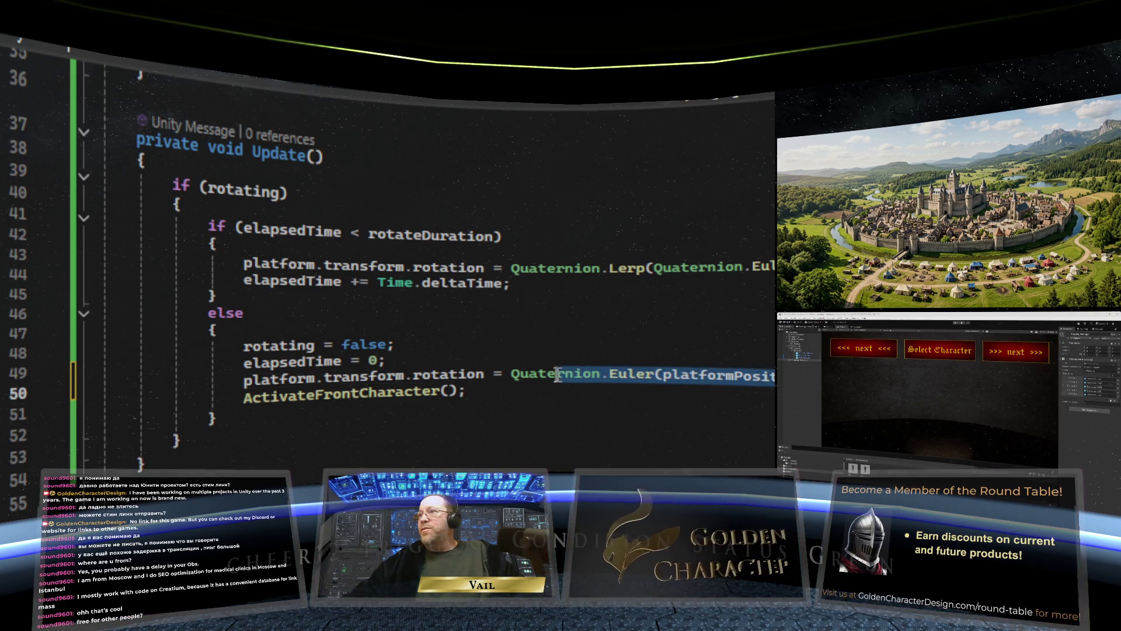
click(513, 373)
key(ctrl+z)
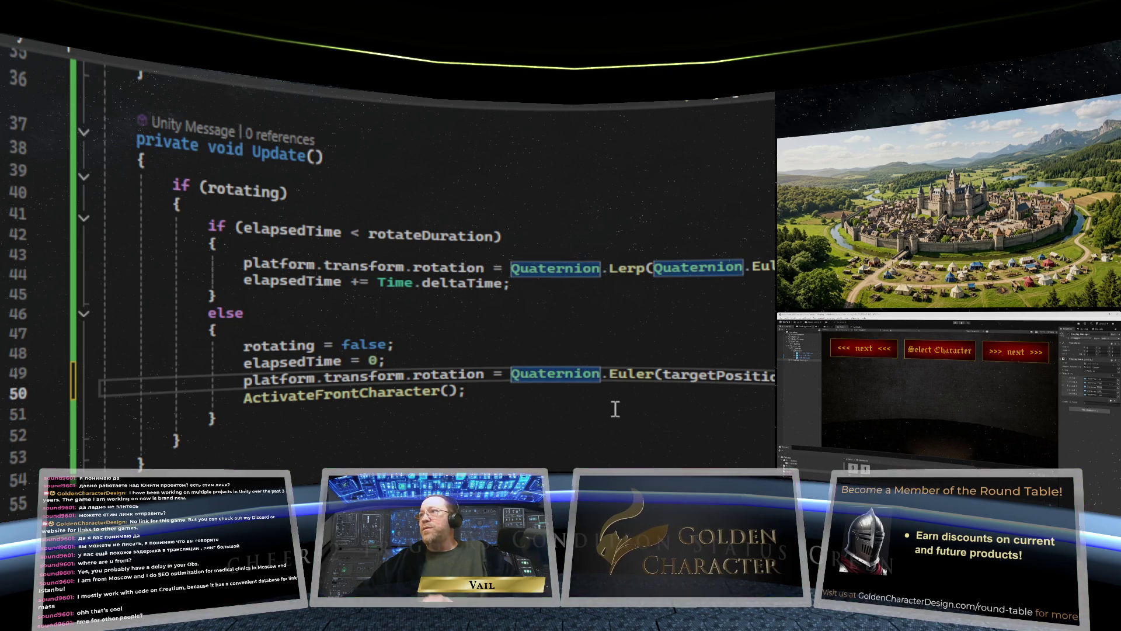
key(Down)
key(Down)
key(Down)
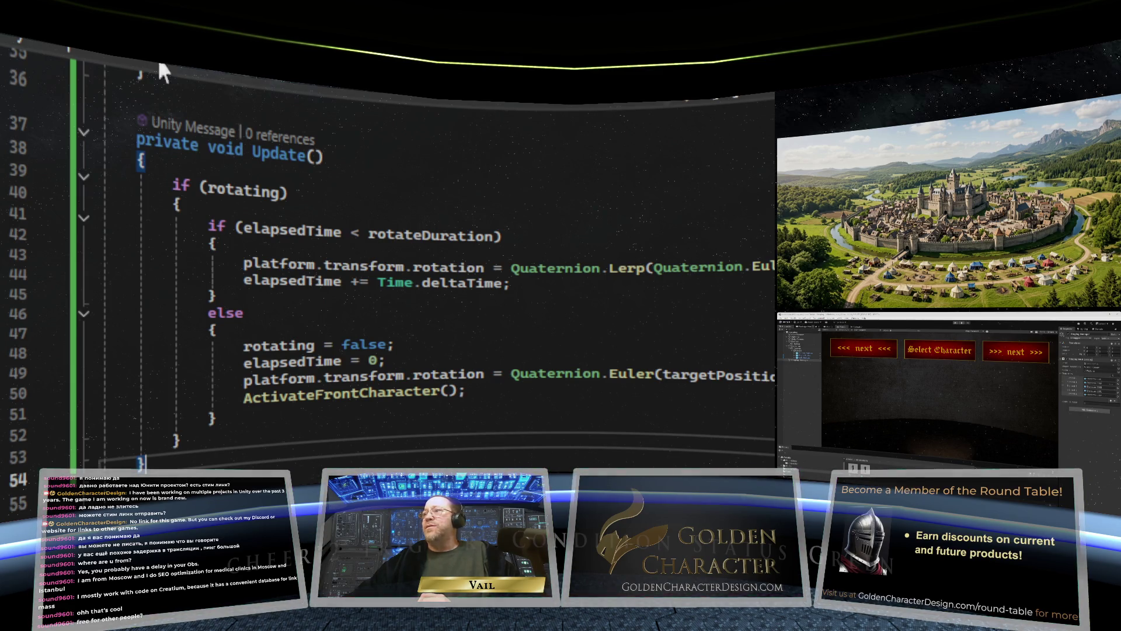
click(475, 421)
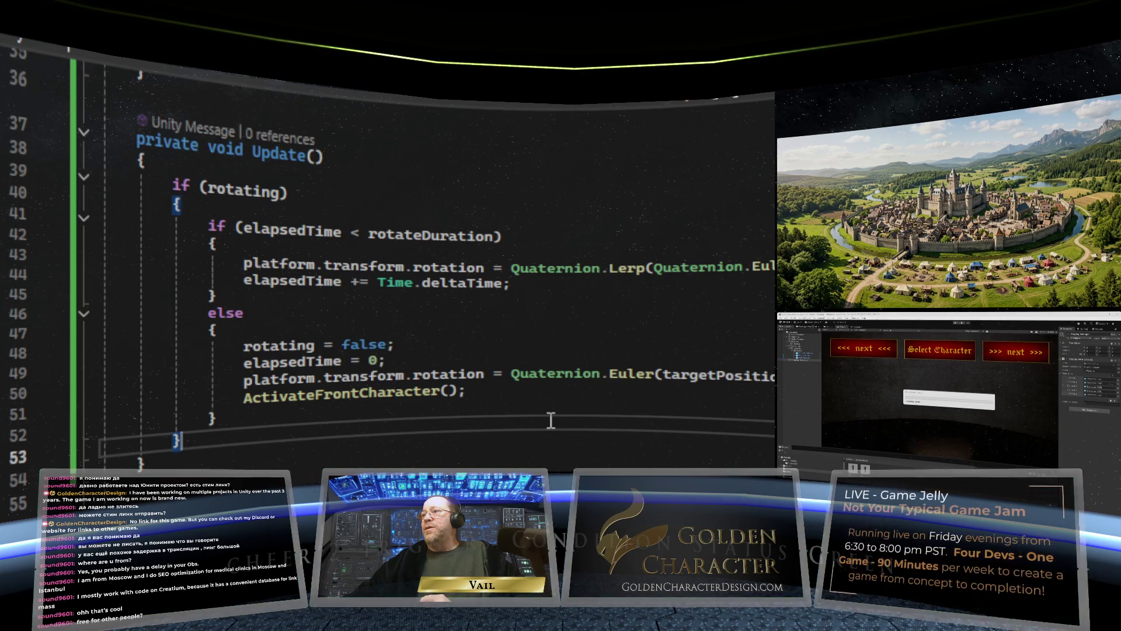
- Enter Play mode to test the rotation fix with characters on their stands
scroll(345, 240, up, 4)
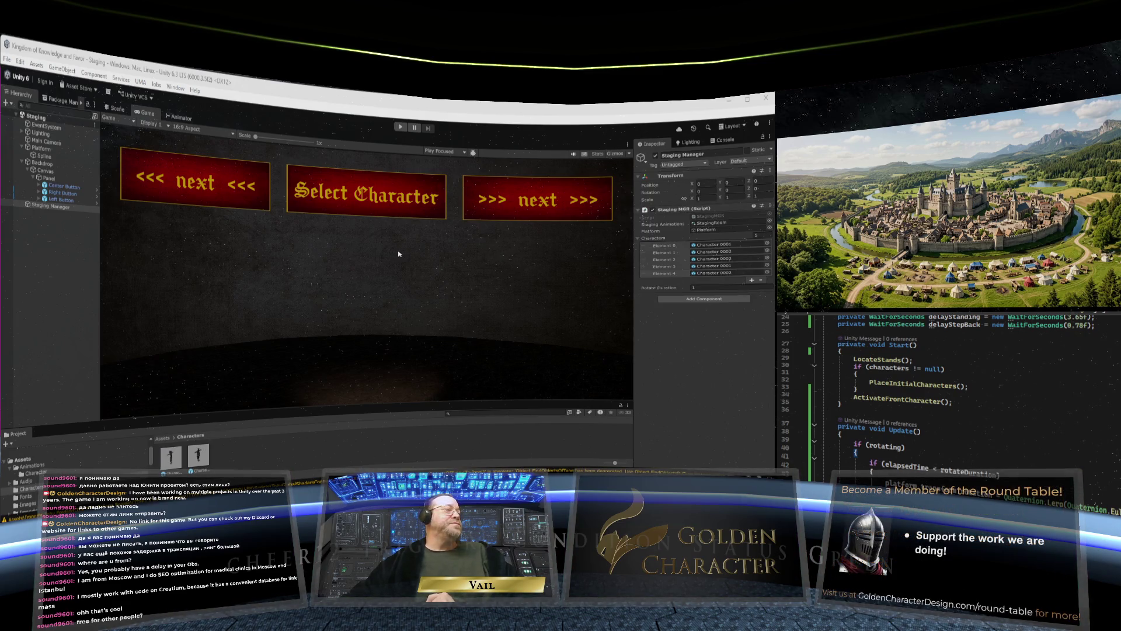
click(400, 127)
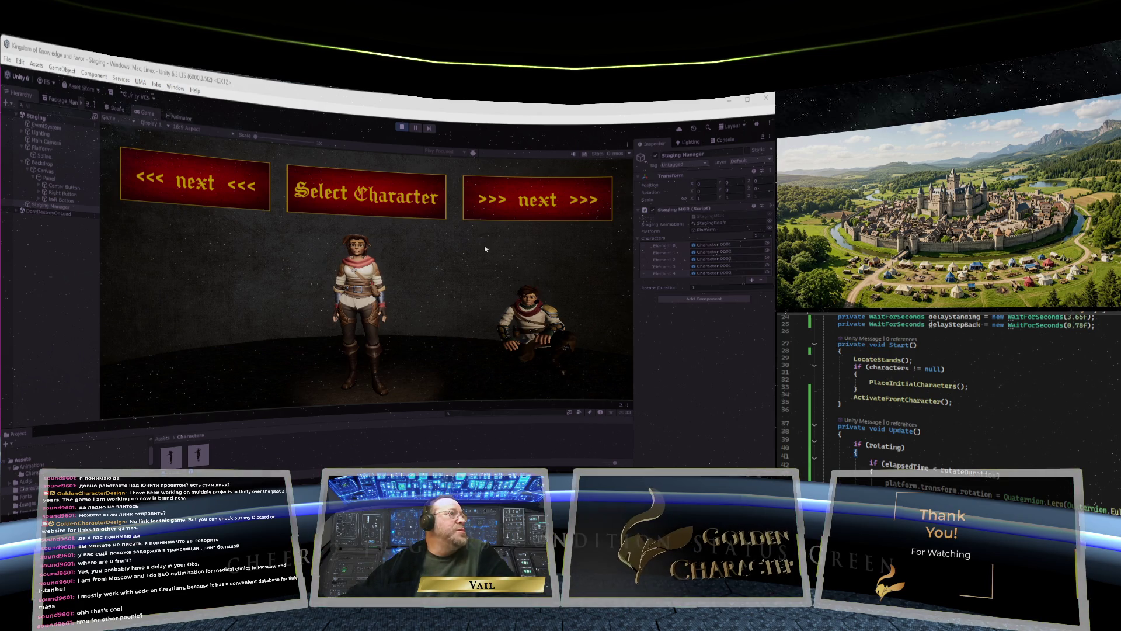
- Rotate the carousel forward four times with '>>> next >>>', then back twice with '<<< next <<<'
click(533, 205)
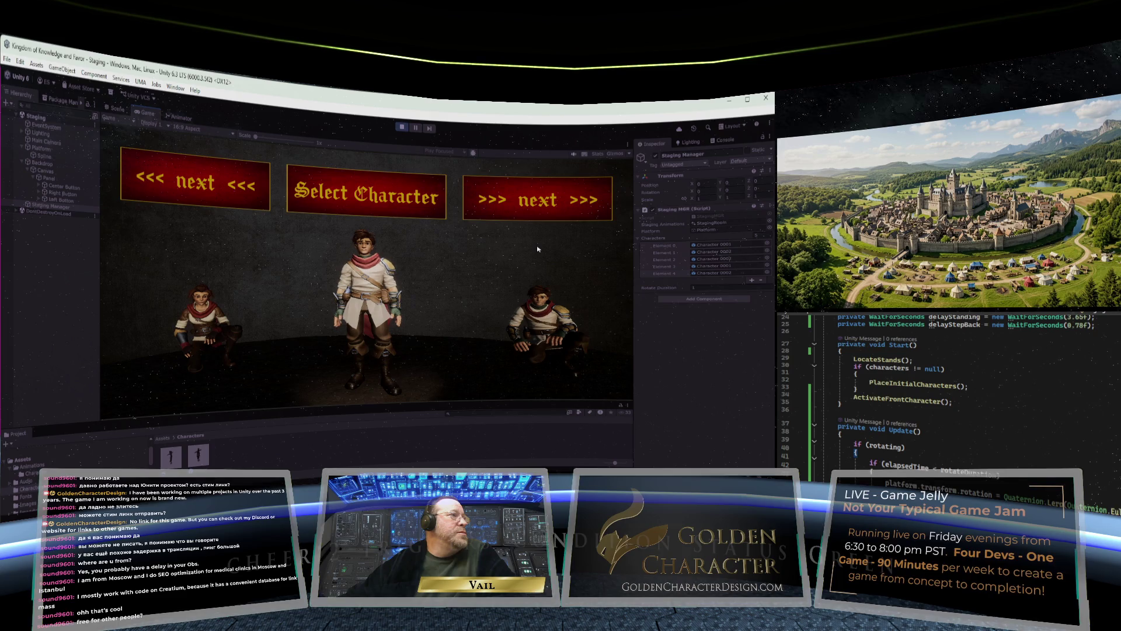
click(556, 208)
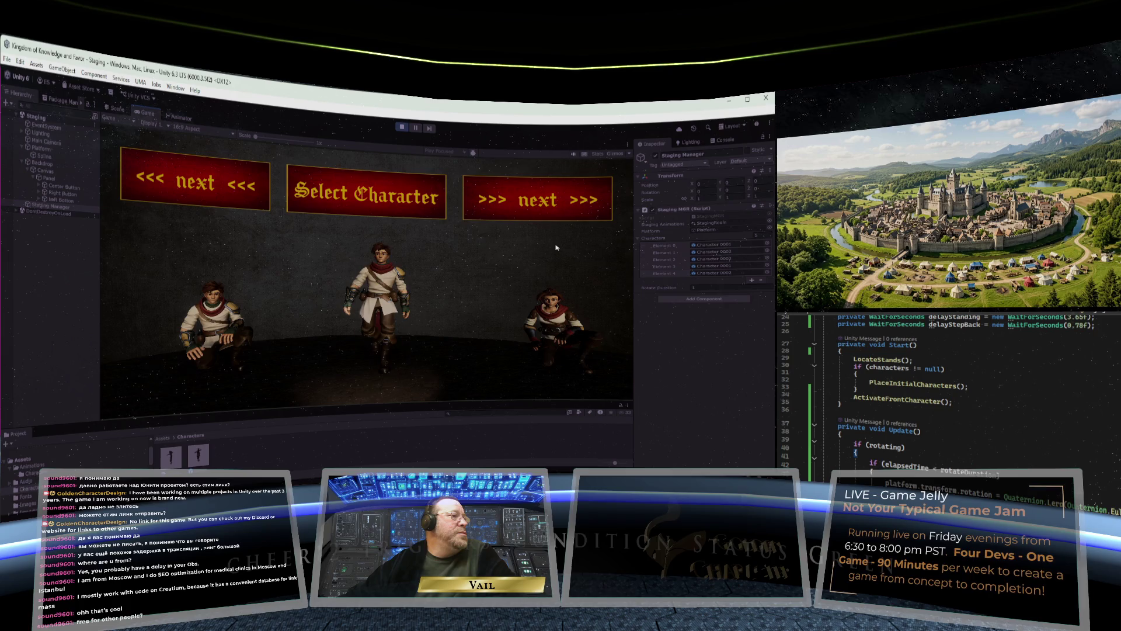
click(559, 207)
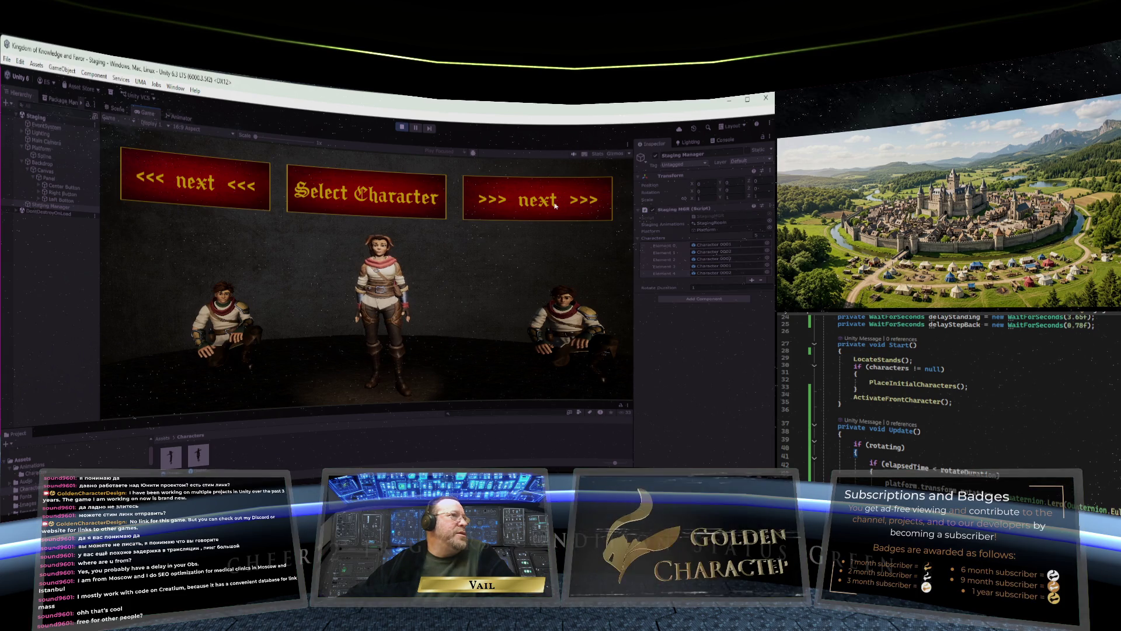
click(555, 206)
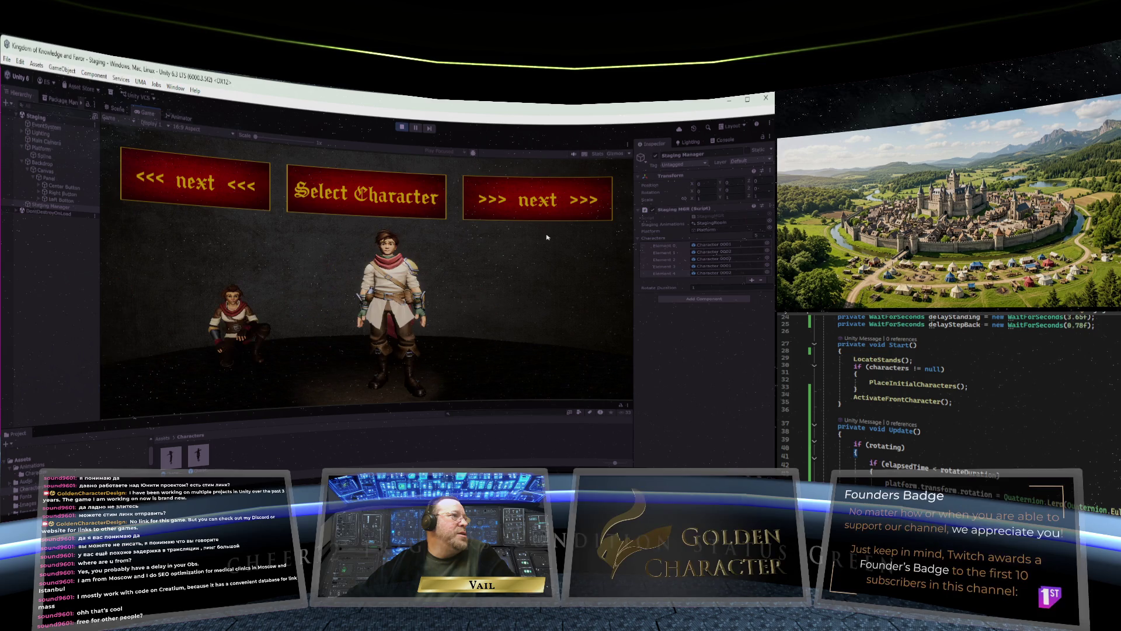
click(193, 193)
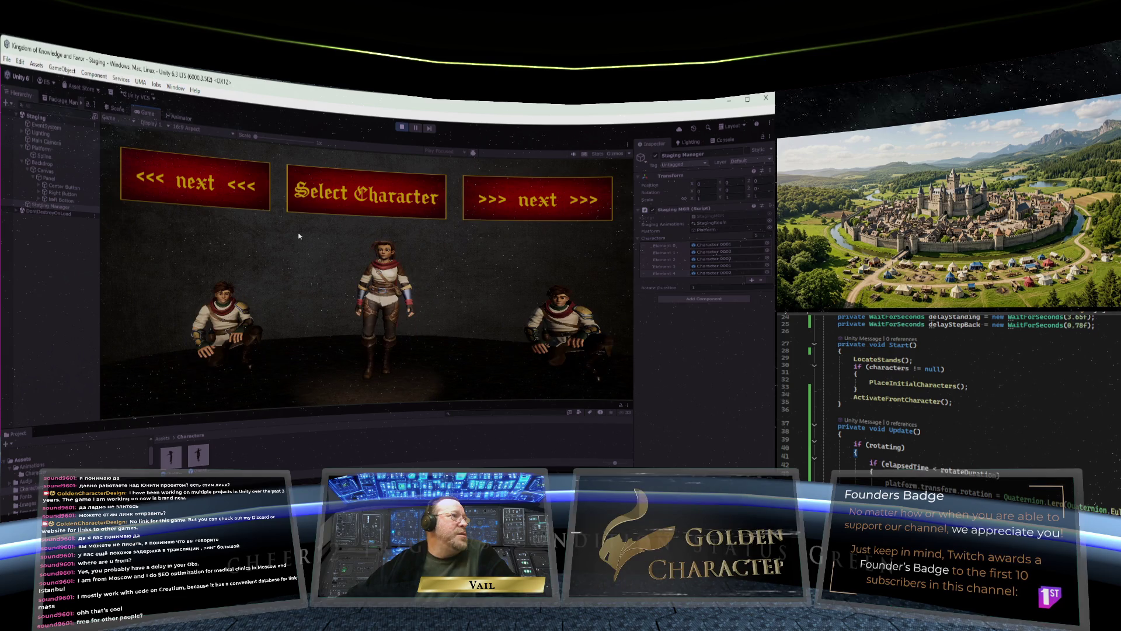
click(221, 196)
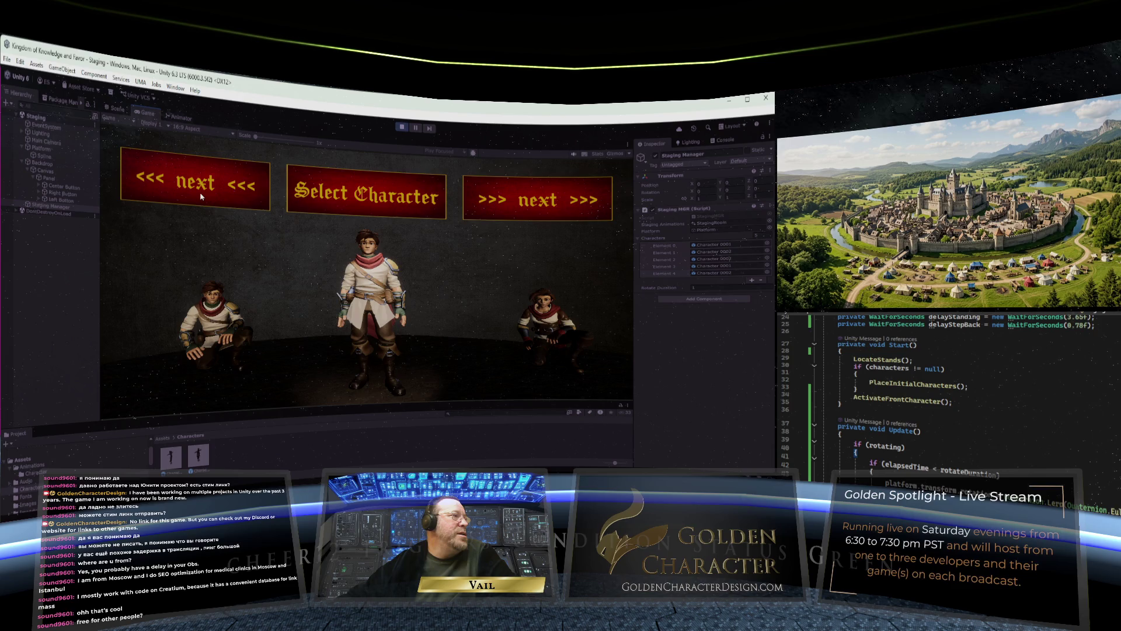
- Rotate the carousel back one stand, then forward two stands
click(199, 195)
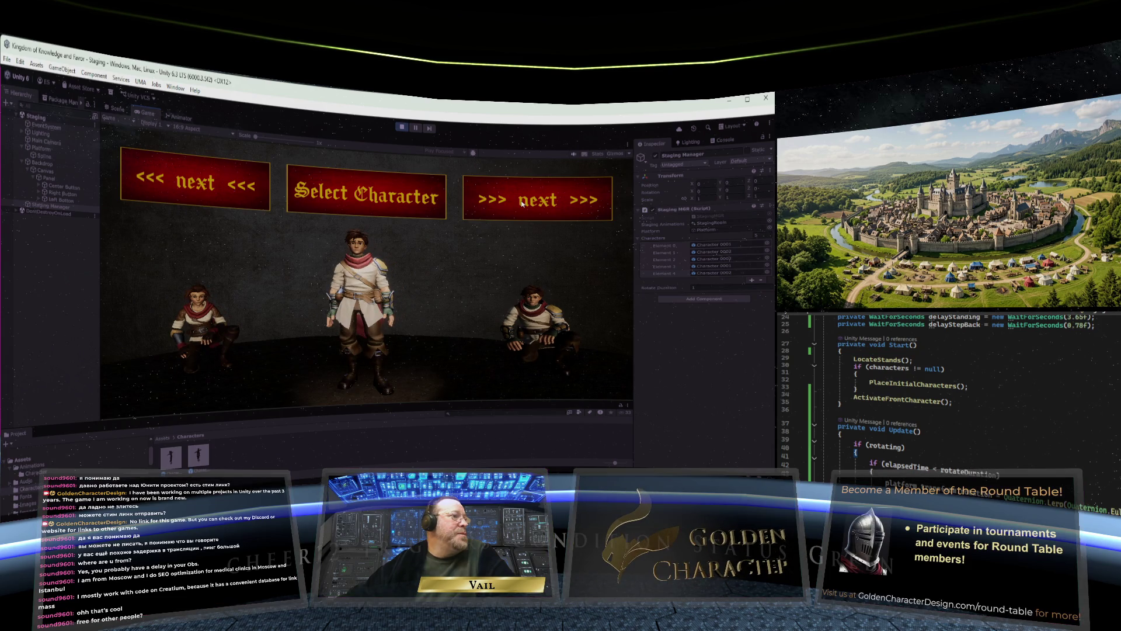
click(521, 203)
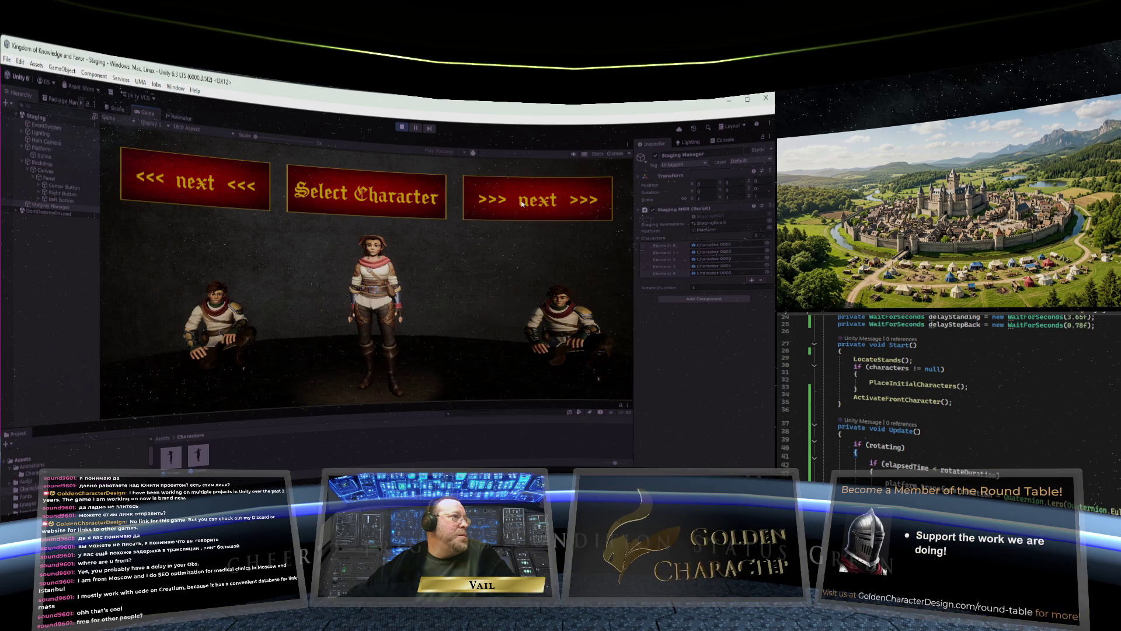
click(521, 203)
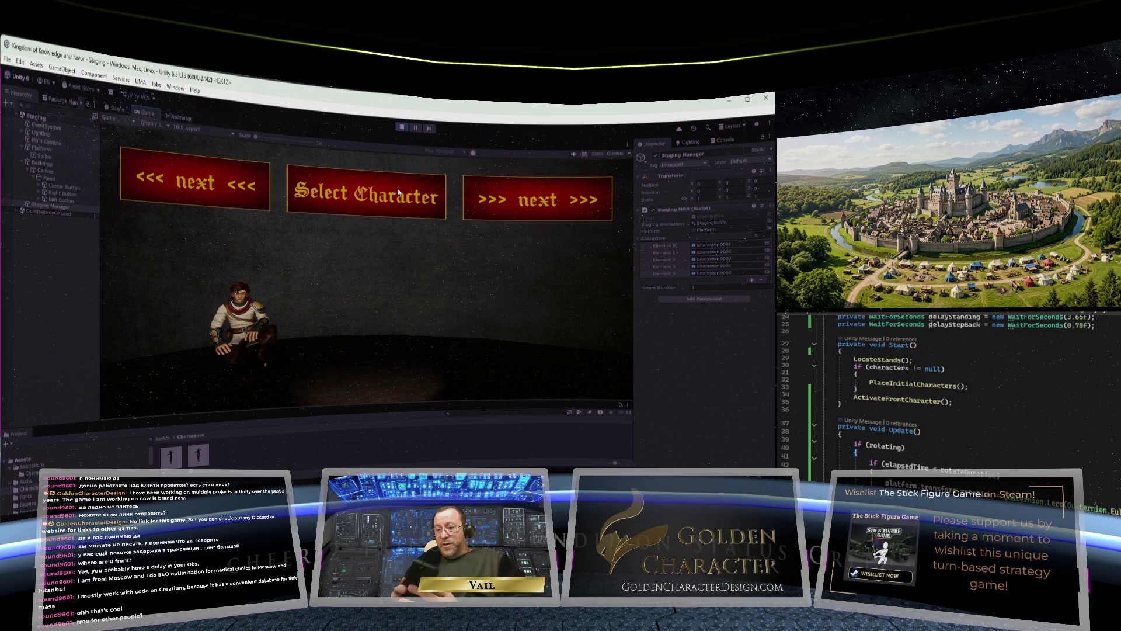
- Rotate the carousel back twice with '<<< next <<<'
click(187, 154)
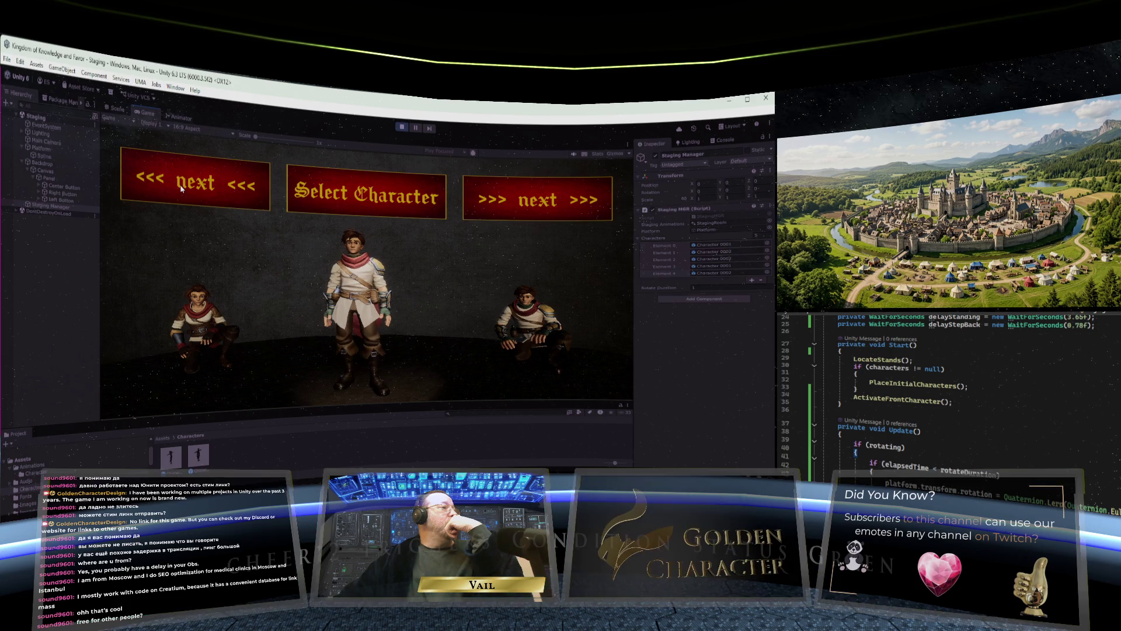
click(181, 188)
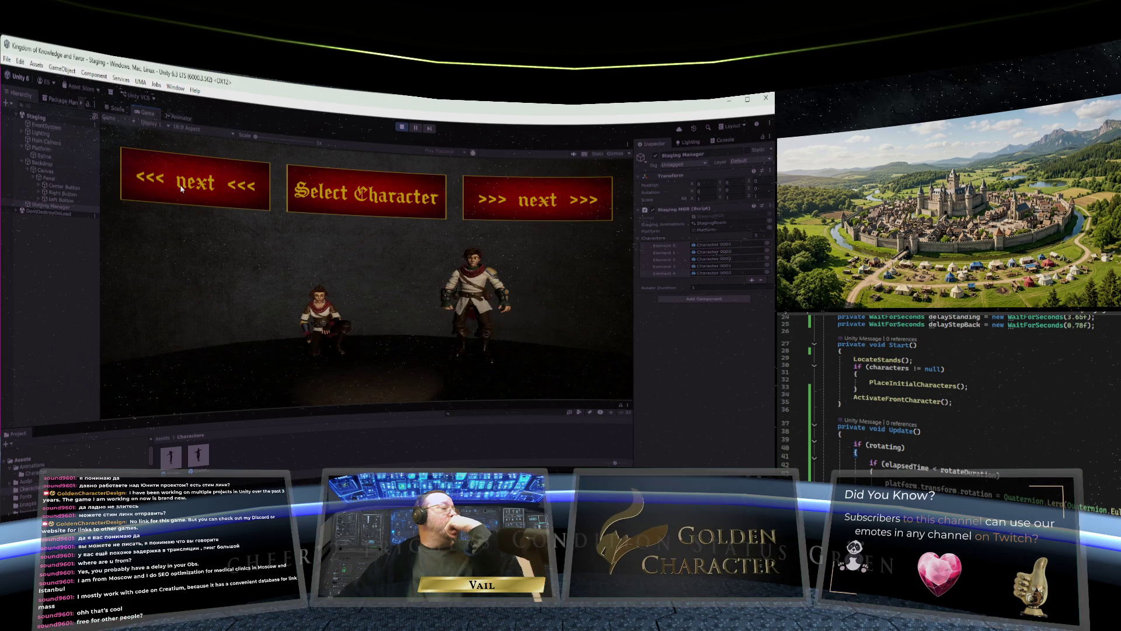